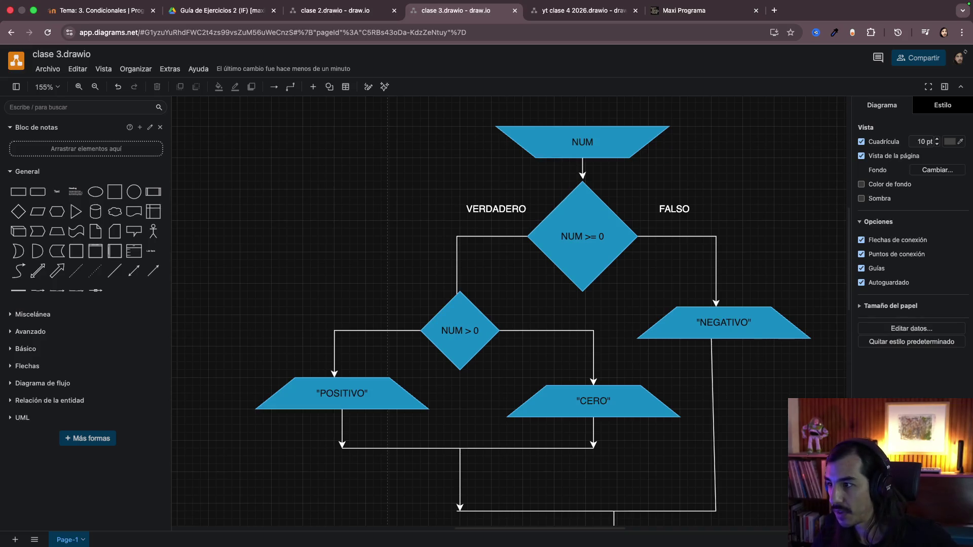
scroll(585, 301, left, 3)
scroll(585, 300, right, 2)
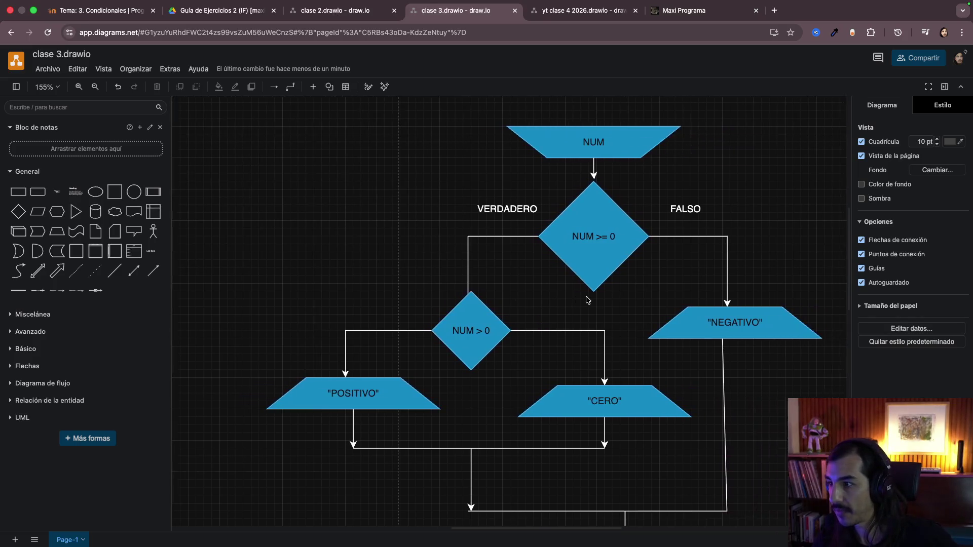
scroll(586, 300, right, 2)
scroll(586, 300, down, 1)
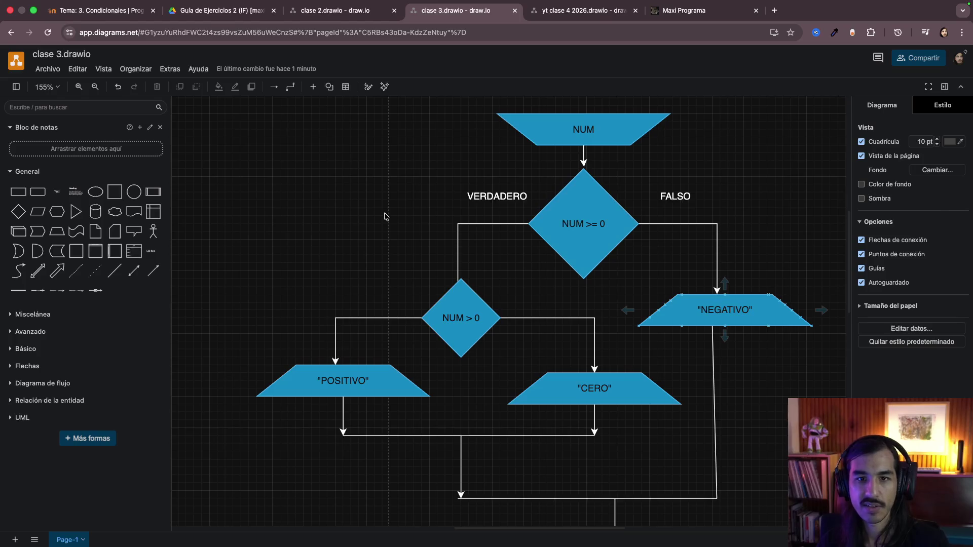
Step: Switch to the desktop space and back to the full-screen draw.io flowchart
key(ctrl+Left)
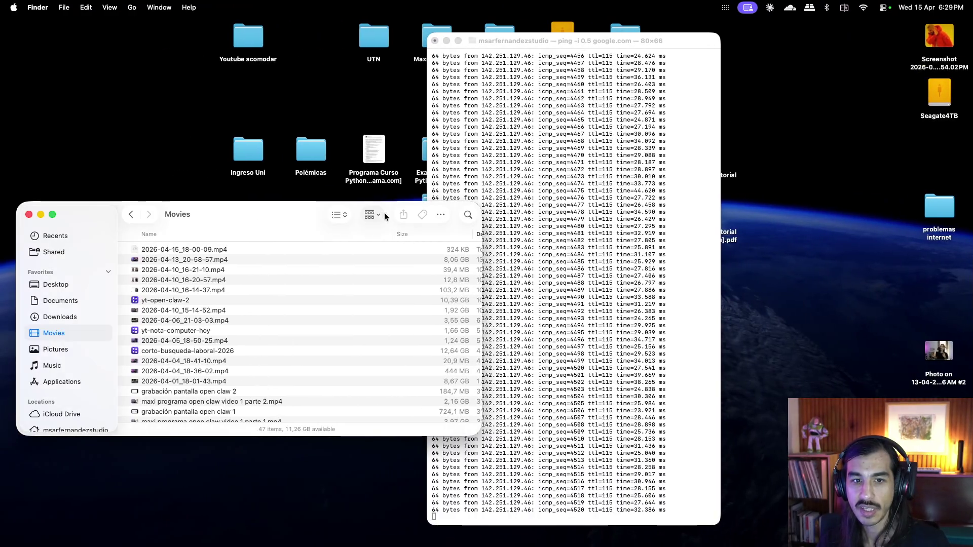
key(ctrl+Right)
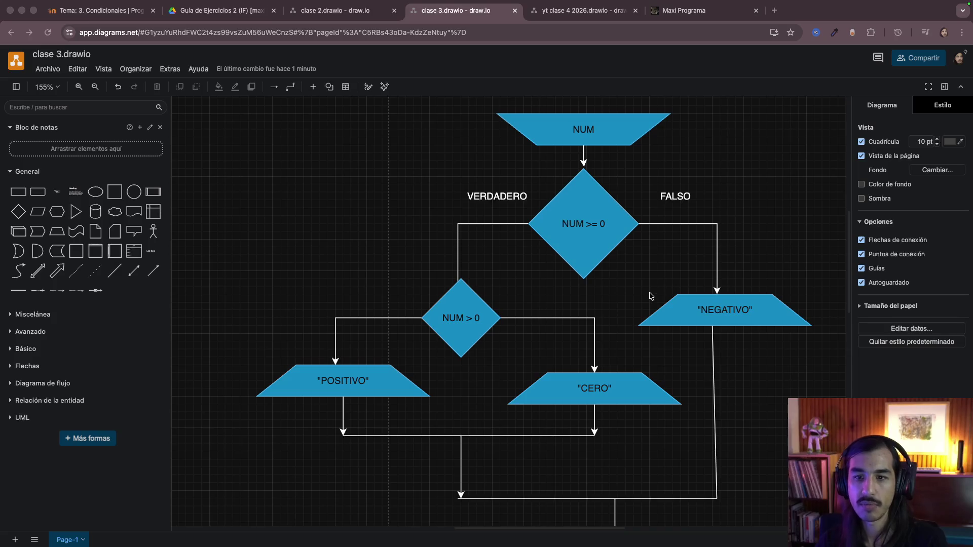
scroll(601, 290, down, 5)
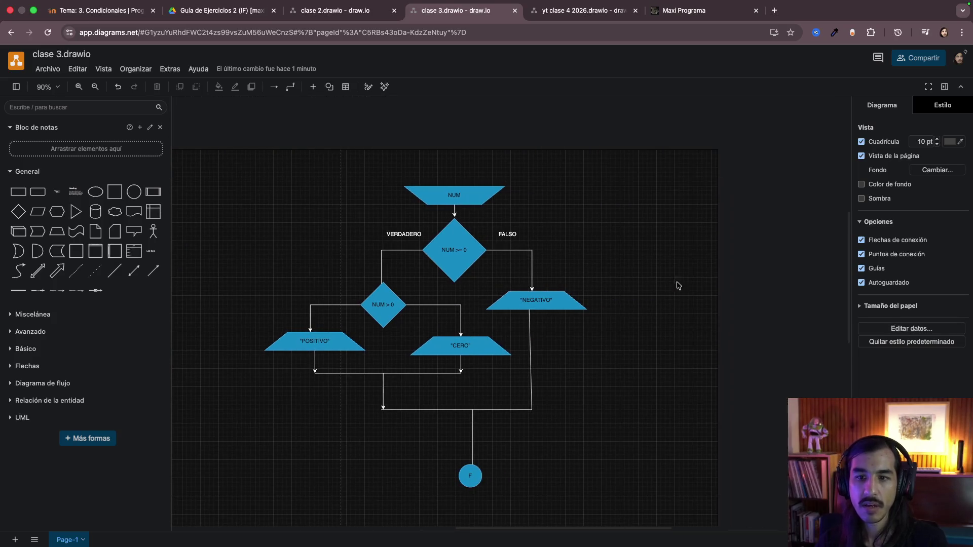
Step: Place copies of the NUM input and the NUM >= 0 diamond to the right of the flowchart
click(467, 198)
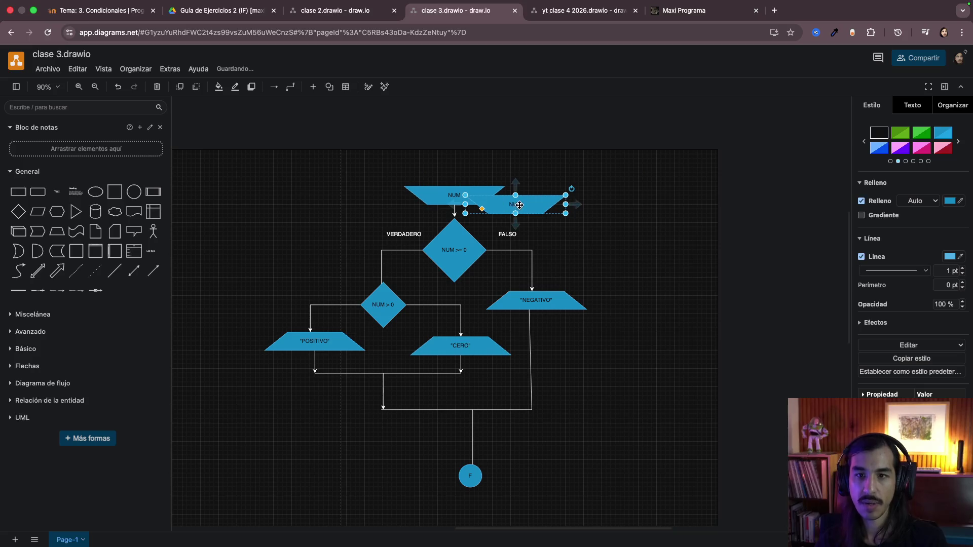
drag(466, 198, 742, 197)
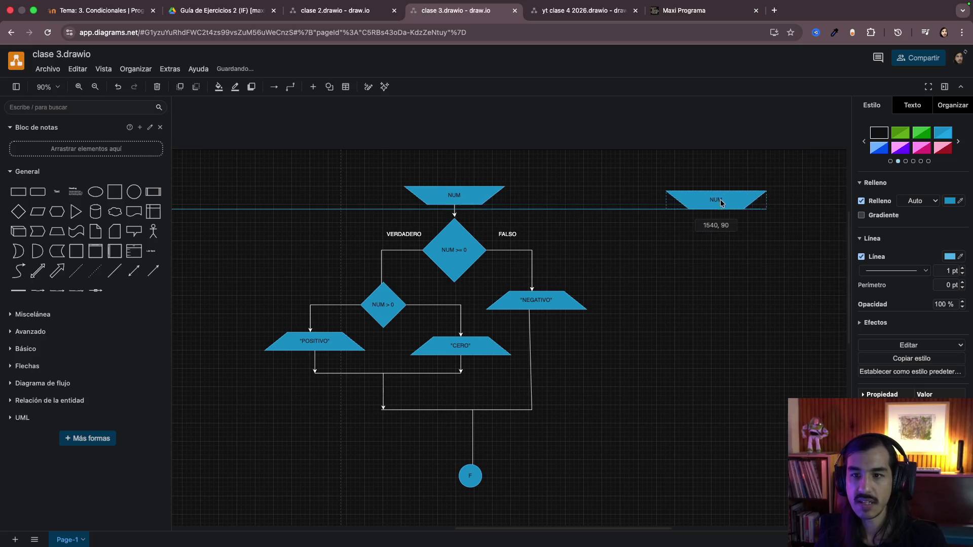
click(448, 246)
mouse_move(449, 245)
mouse_down()
mouse_move(488, 272)
mouse_move(734, 242)
mouse_up()
ctrl+scroll(752, 254, up, 5)
right_click(770, 255)
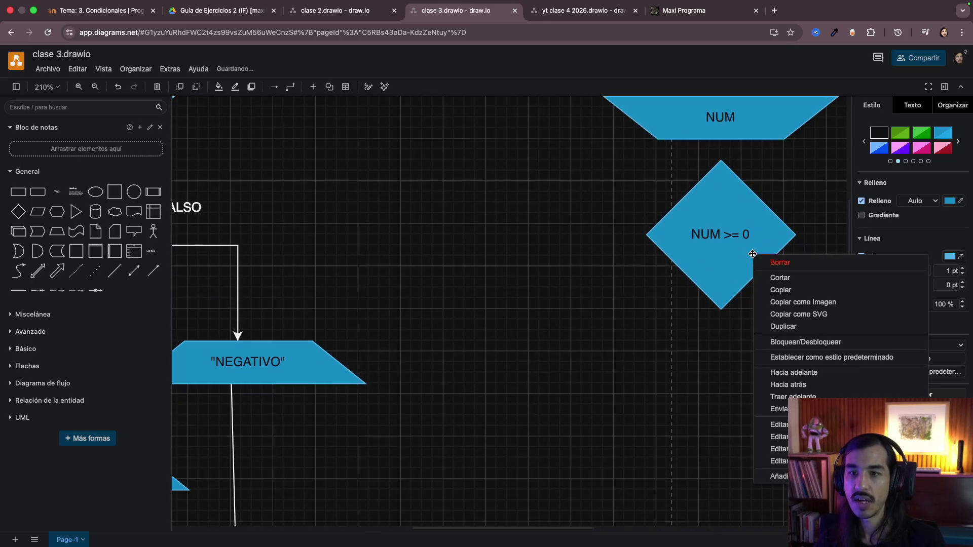
click(653, 282)
scroll(596, 327, up, 2)
scroll(596, 327, right, 3)
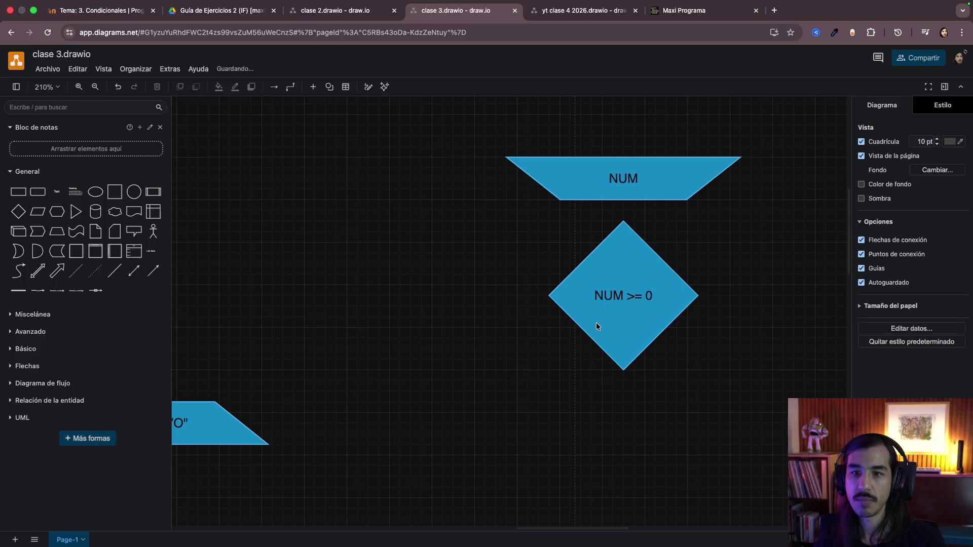
Step: Change the copied diamond's label to NUM == 0, shrink it and centre it under NUM
click(634, 296)
double_click(649, 296)
click(629, 298)
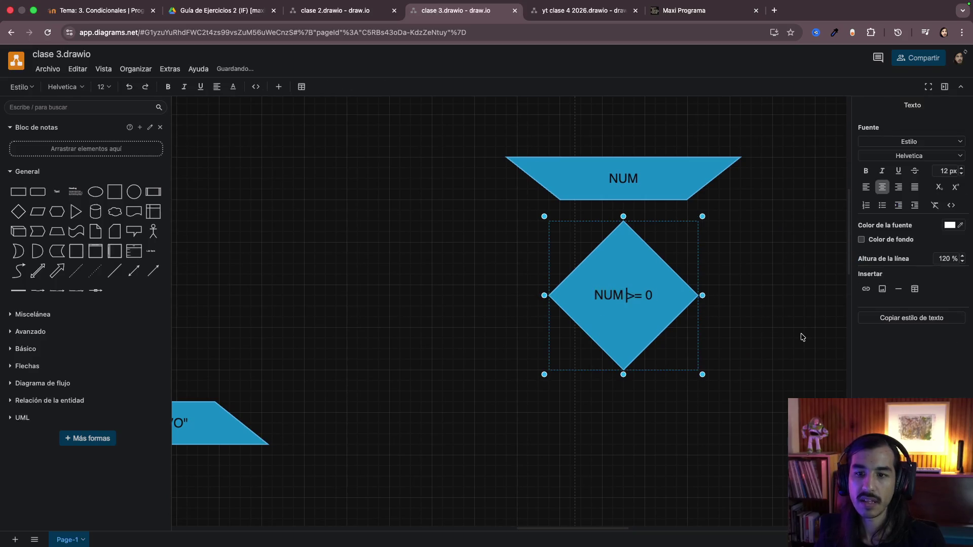
drag(626, 296, 642, 296)
text(==)
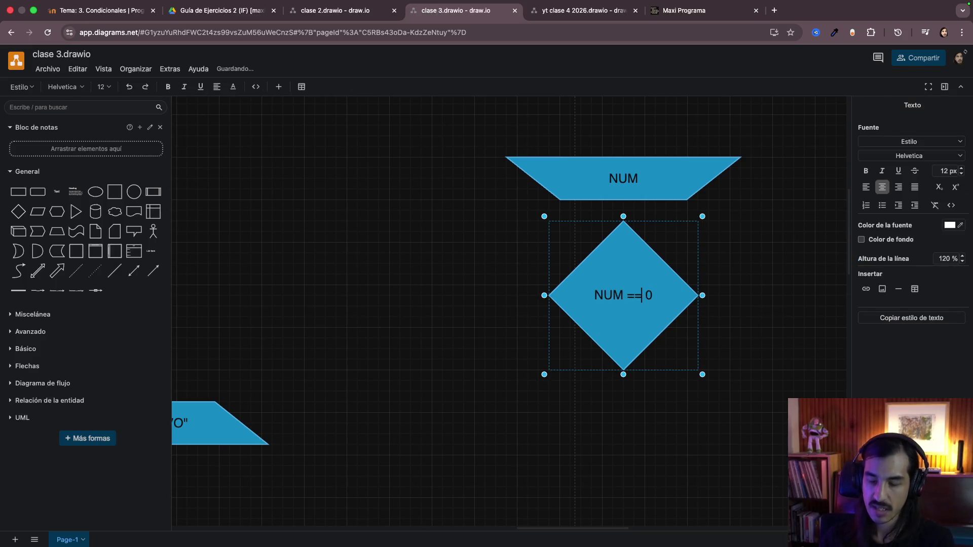
click(788, 356)
click(641, 310)
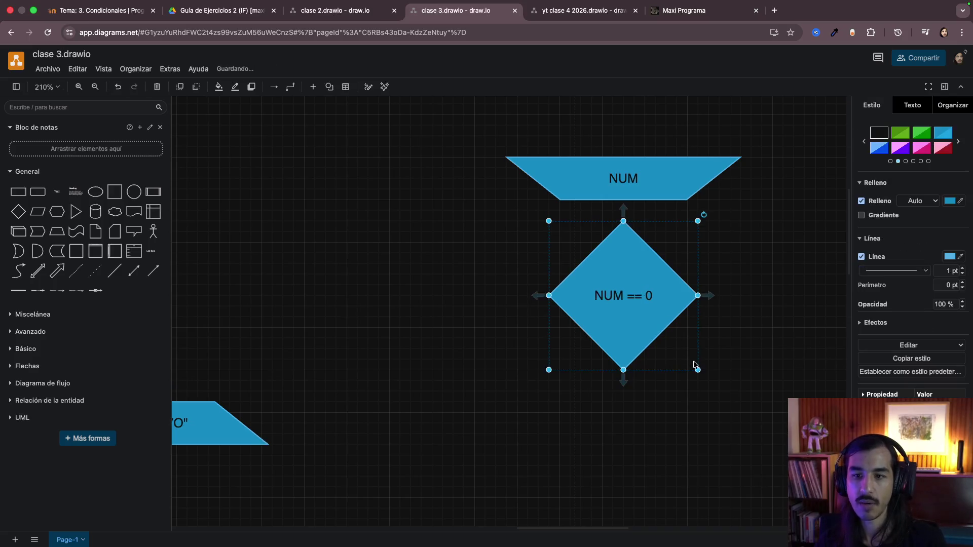
drag(698, 370, 666, 335)
drag(615, 295, 628, 291)
Step: Place a narrower copy of the CERO output below-left of the NUM == 0 diamond
click(495, 303)
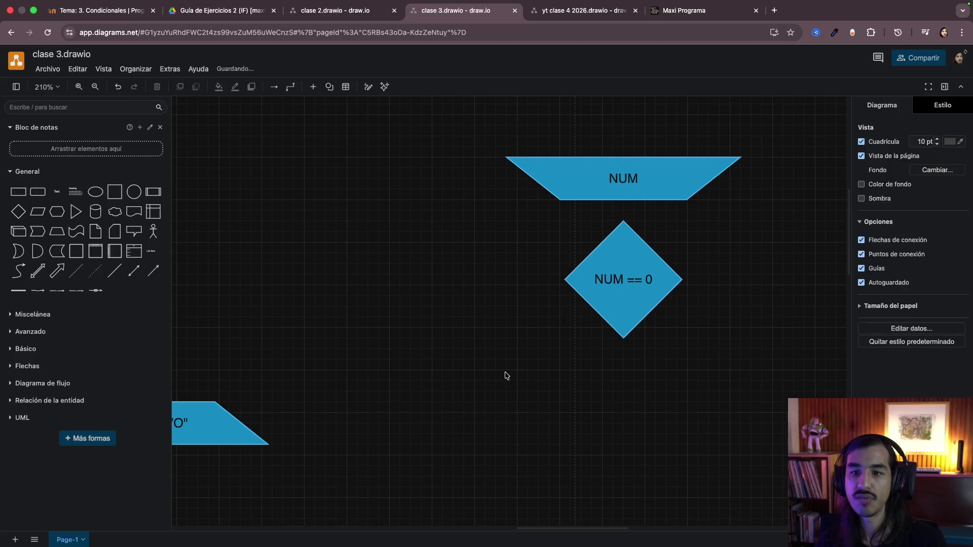
scroll(504, 379, left, 5)
scroll(504, 379, left, 3)
scroll(503, 379, down, 2)
scroll(504, 379, left, 3)
scroll(503, 379, left, 3)
scroll(504, 378, down, 1)
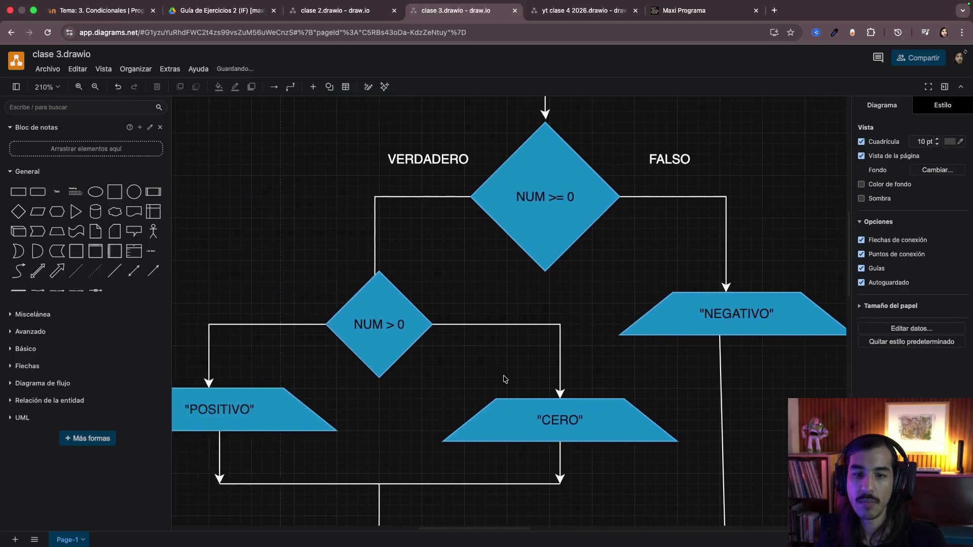
scroll(503, 379, left, 1)
click(610, 420)
scroll(609, 422, right, 7)
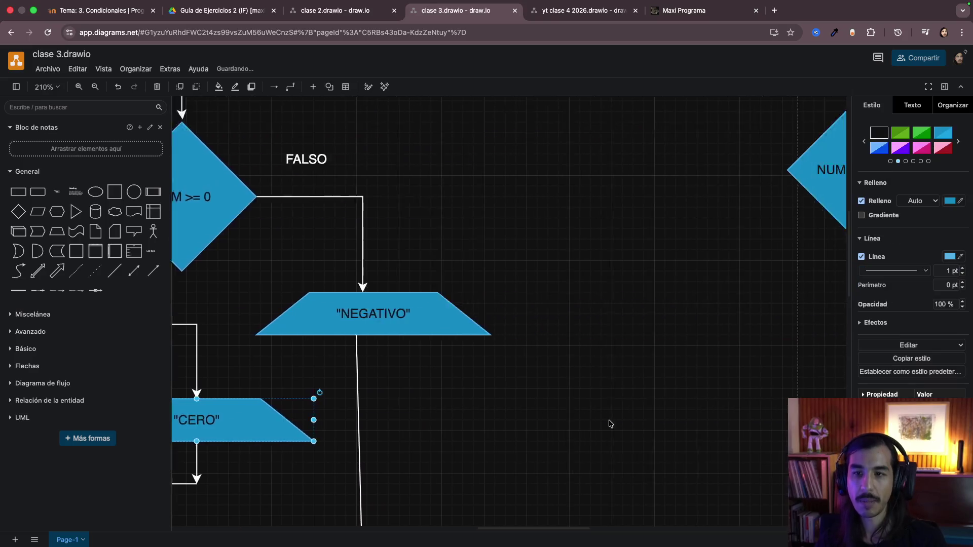
scroll(601, 380, right, 3)
click(595, 363)
scroll(596, 362, up, 3)
drag(616, 337, 478, 341)
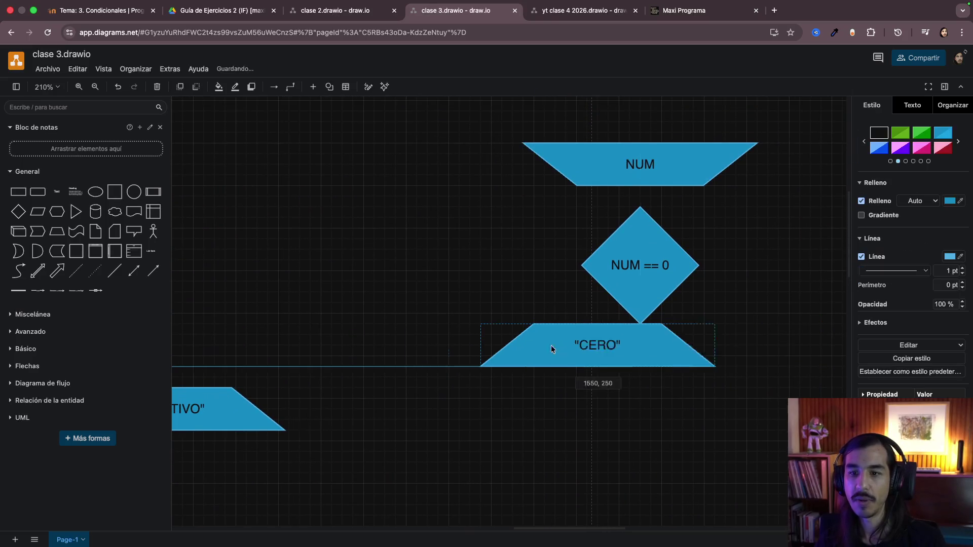
drag(620, 335, 576, 334)
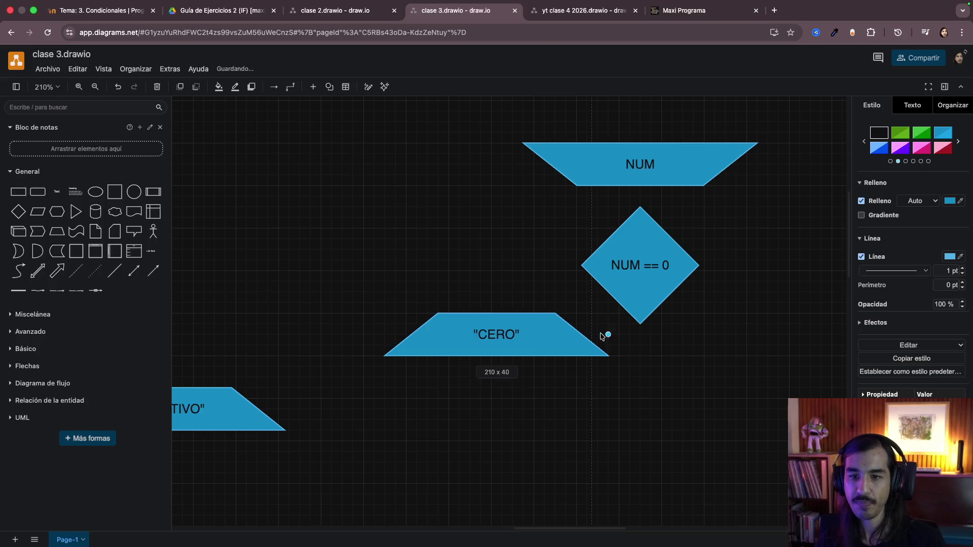
click(643, 280)
drag(500, 343, 515, 332)
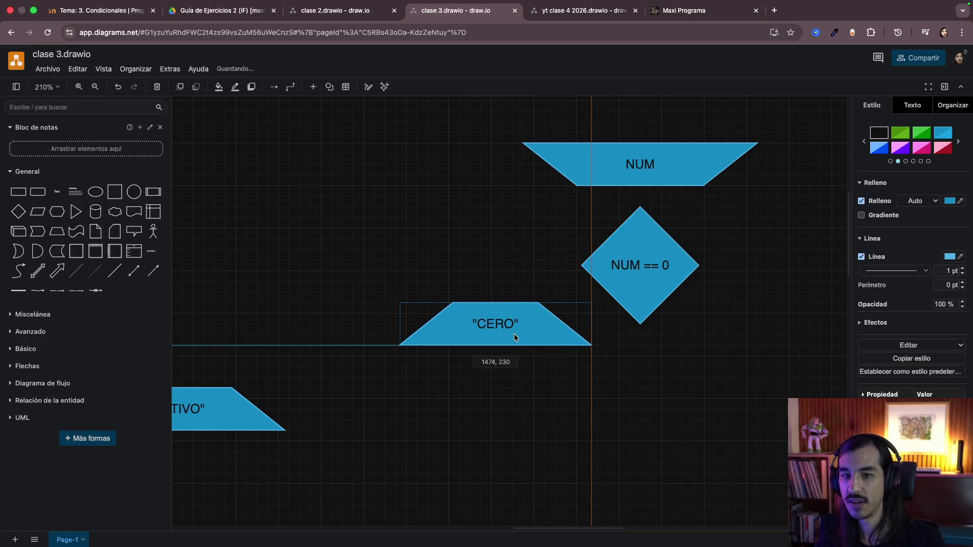
Step: Connect the diamond's left corner to CERO and NUM's bottom to the diamond's top
drag(572, 268, 491, 306)
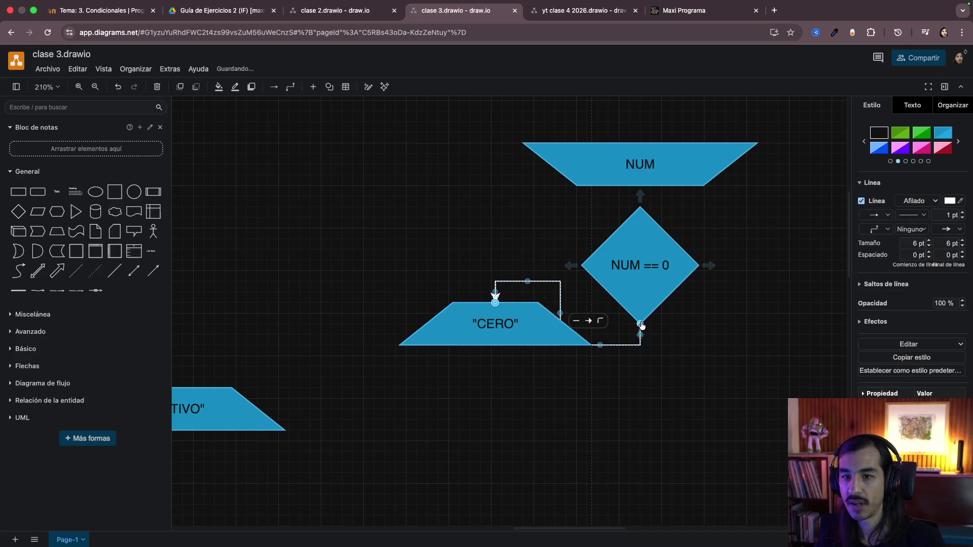
drag(640, 324, 582, 266)
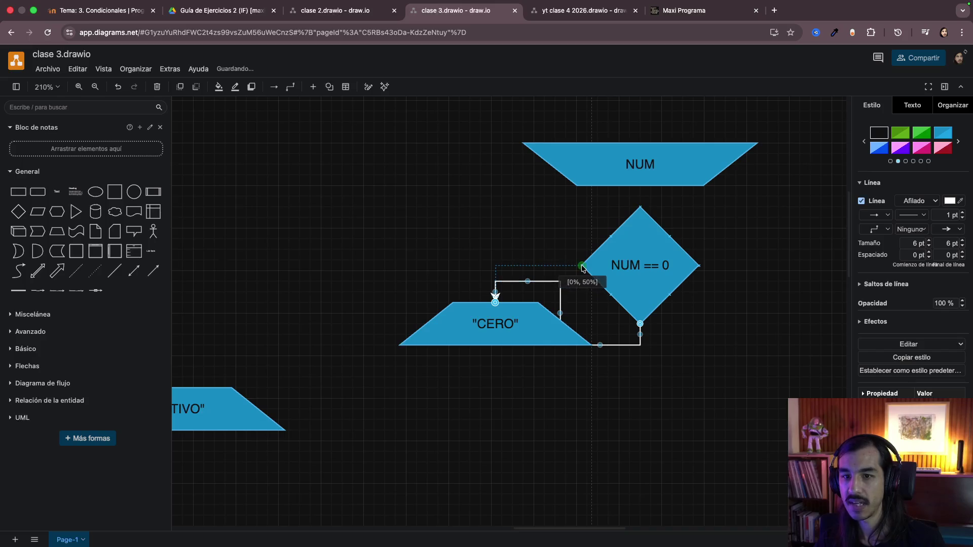
drag(640, 195, 640, 220)
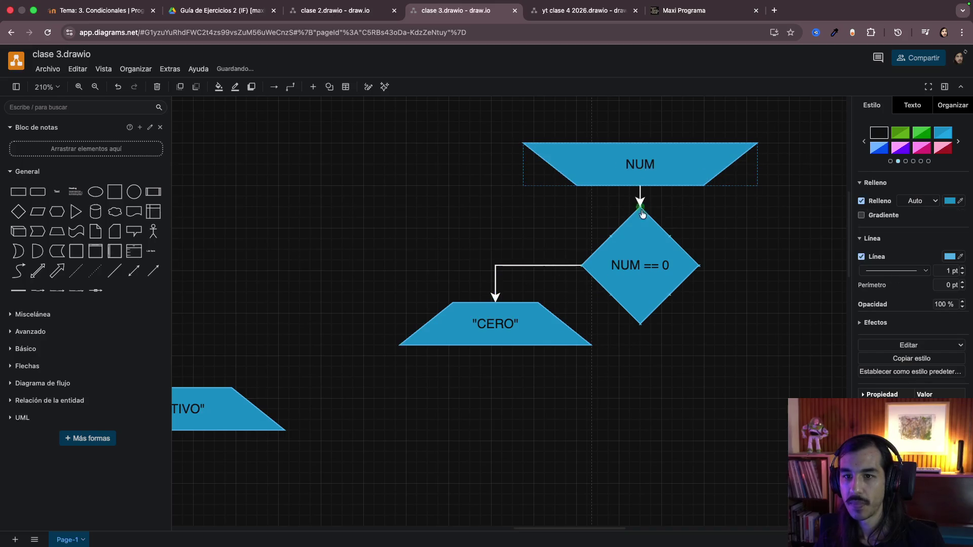
click(705, 263)
scroll(729, 289, right, 5)
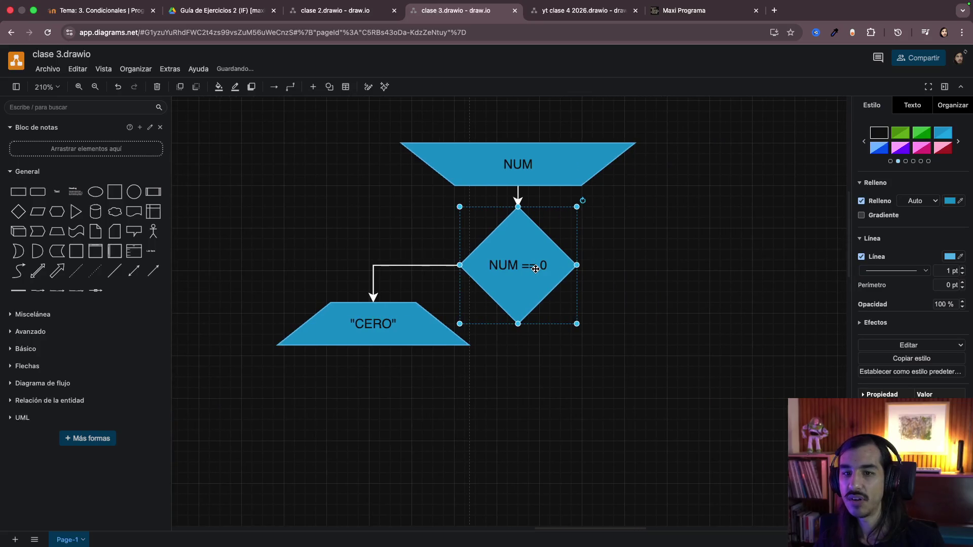
scroll(536, 269, right, 3)
Step: Duplicate the NUM == 0 diamond as a blank diamond placed to the lower right
key(ctrl+c)
key(ctrl+v)
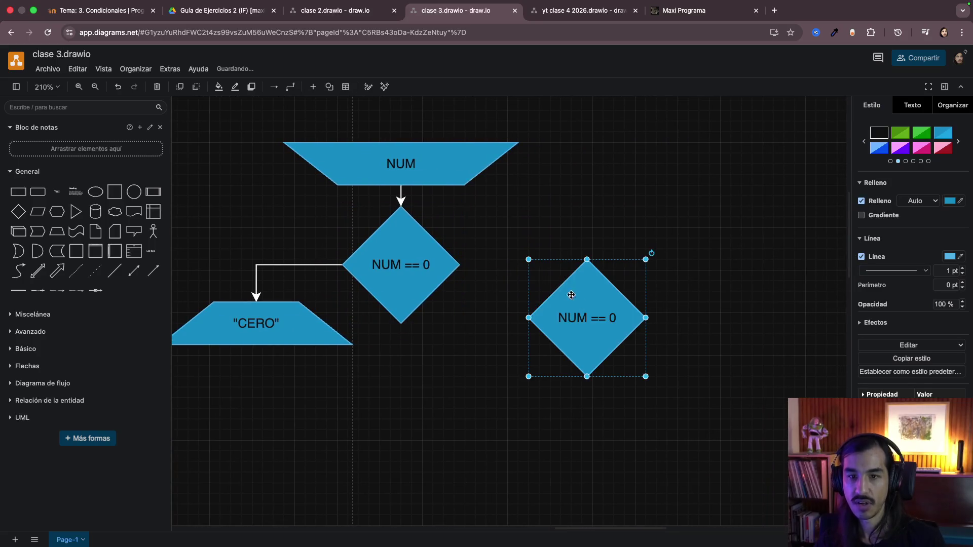
drag(572, 296, 609, 334)
double_click(609, 334)
key(BackSpace)
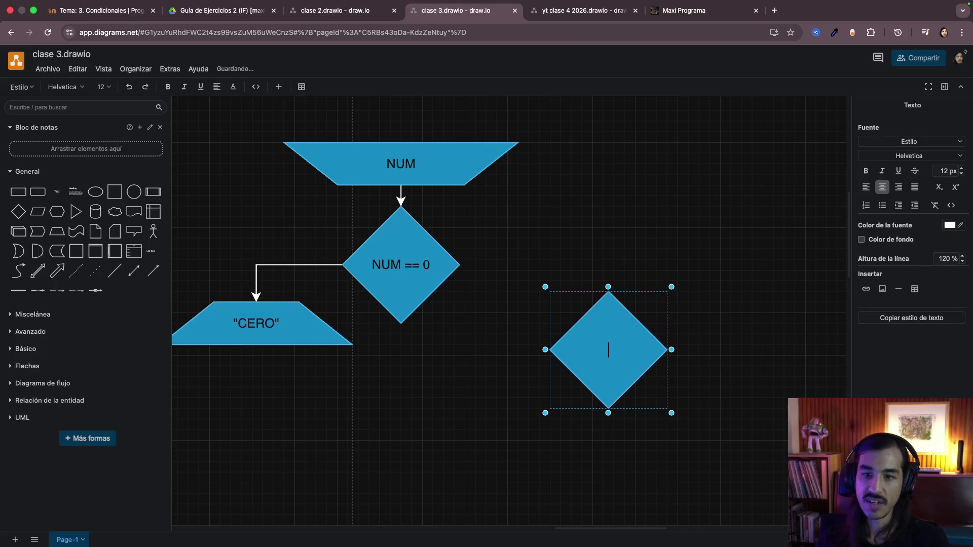
click(704, 373)
drag(601, 357, 591, 389)
Step: Connect NUM == 0's right corner to the blank diamond and start labelling it NUM > 0
click(438, 277)
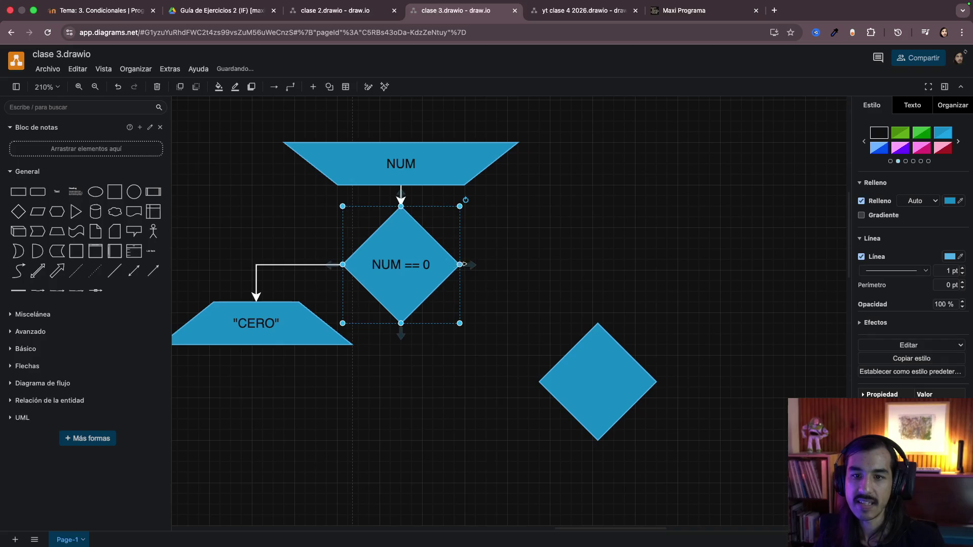
drag(459, 265, 598, 327)
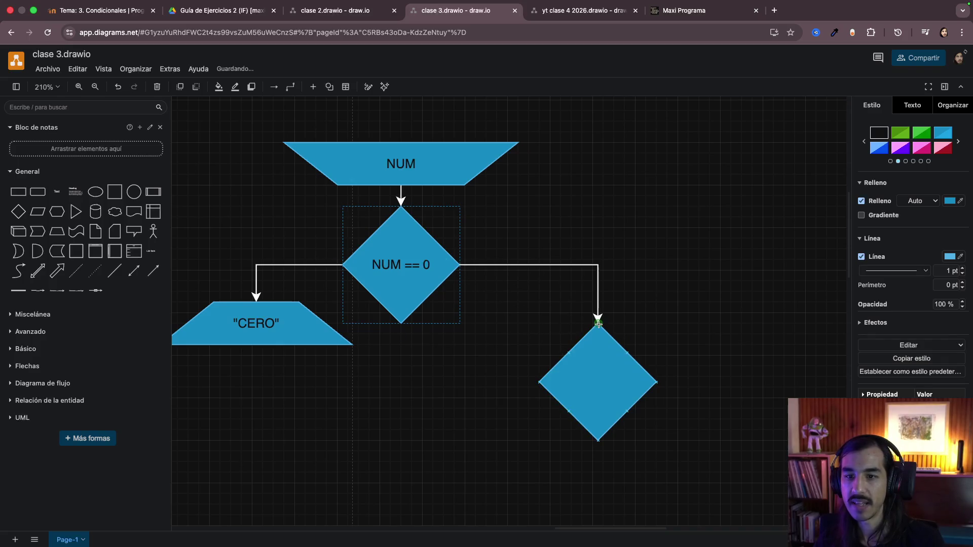
drag(618, 381, 618, 358)
double_click(615, 359)
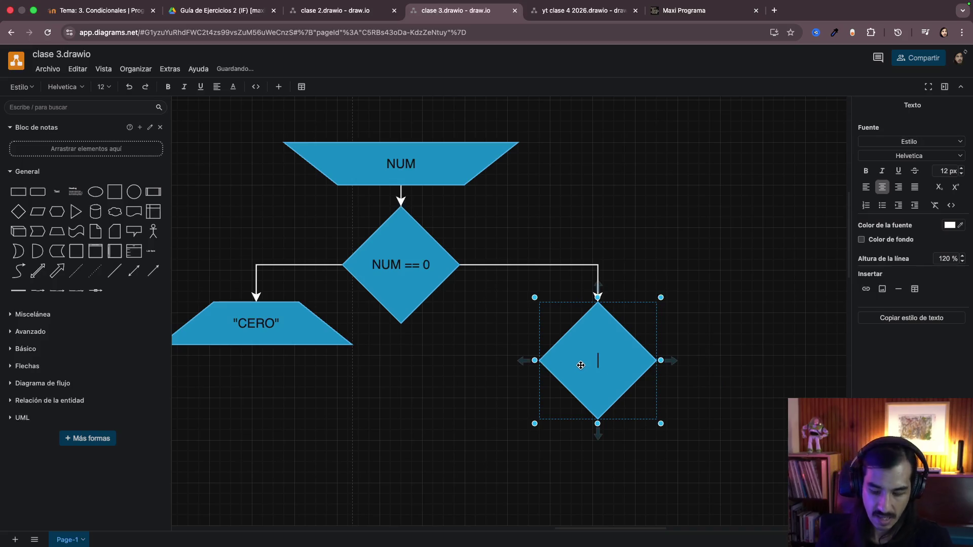
text(NUM > )
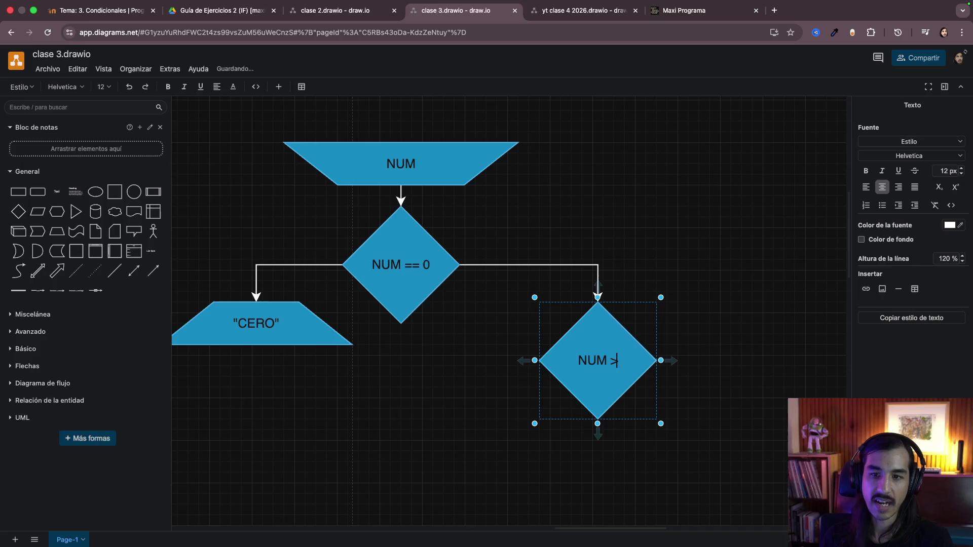
text(0)
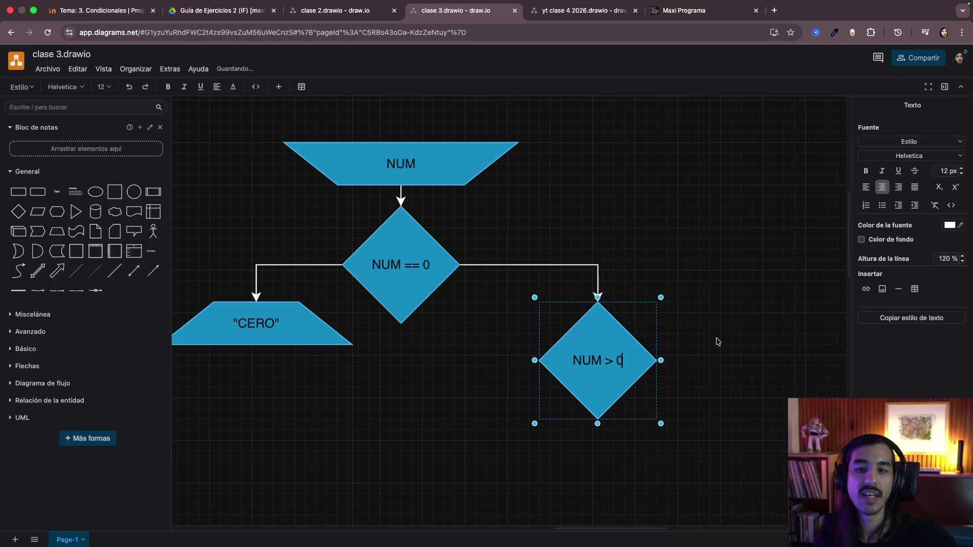
Step: Add a POSITIVO output on NUM > 0's left, connected from the diamond's left corner
click(502, 369)
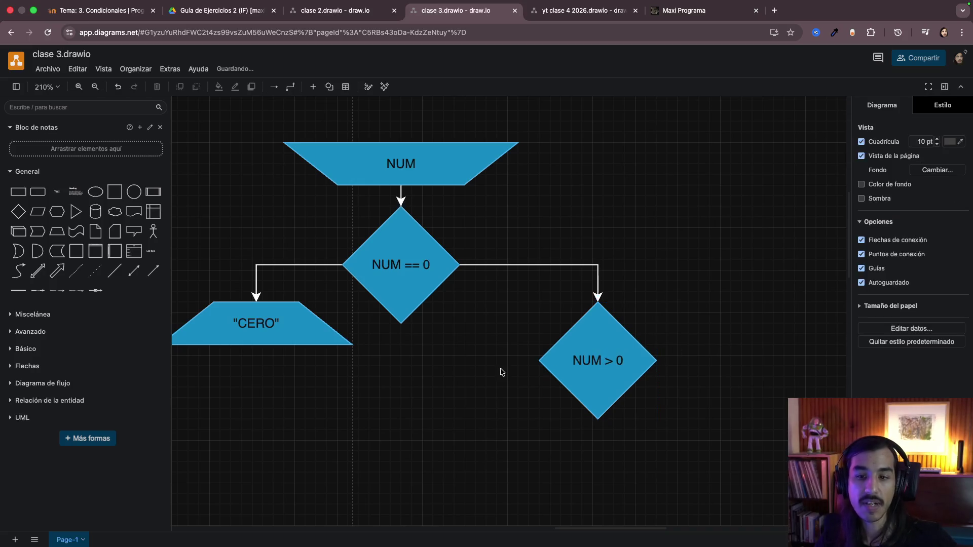
click(296, 310)
ctrl+drag(296, 310, 495, 417)
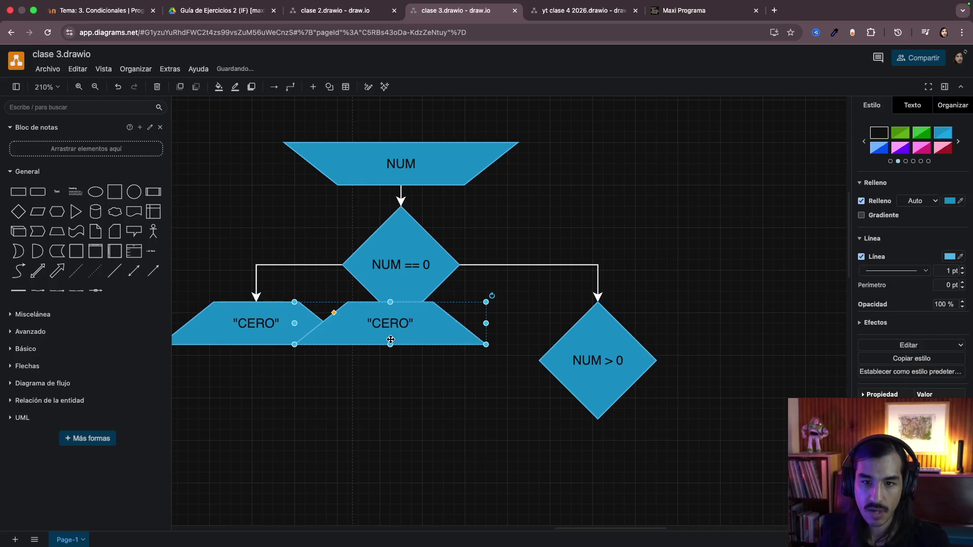
click(559, 363)
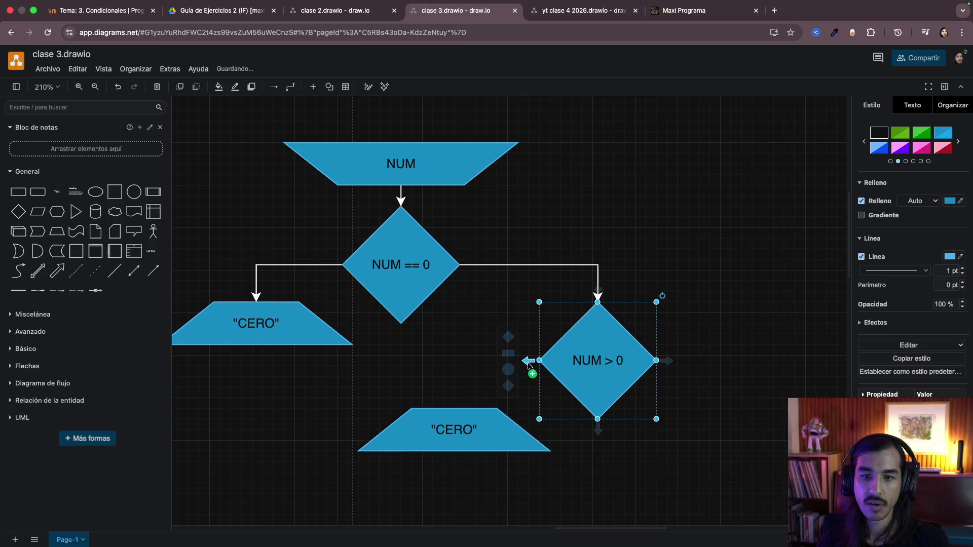
drag(526, 361, 454, 411)
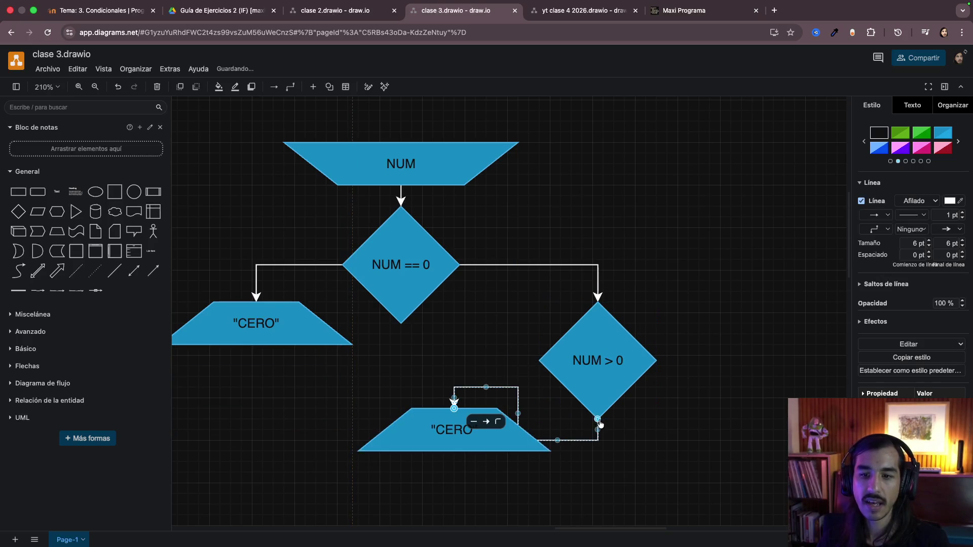
drag(597, 418, 539, 360)
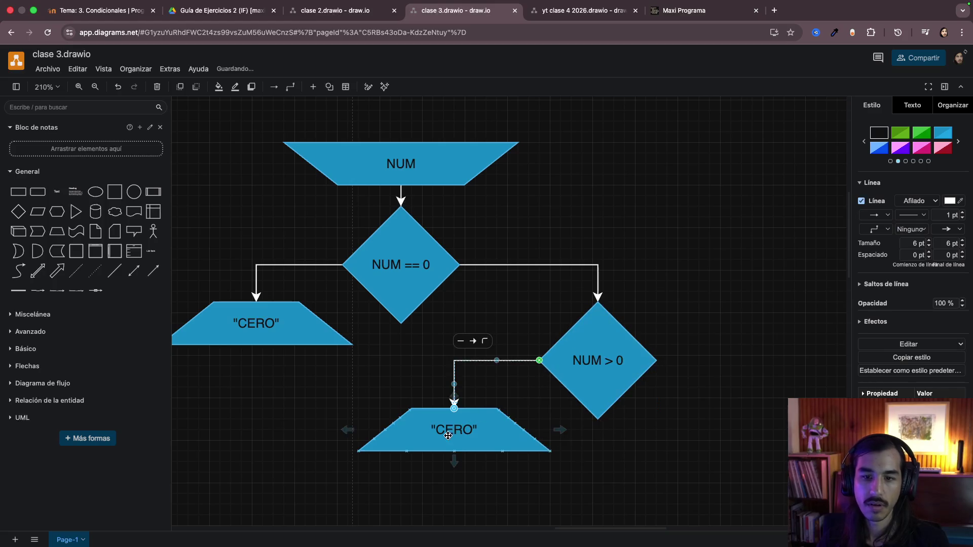
double_click(456, 427)
text(POSITIVO)
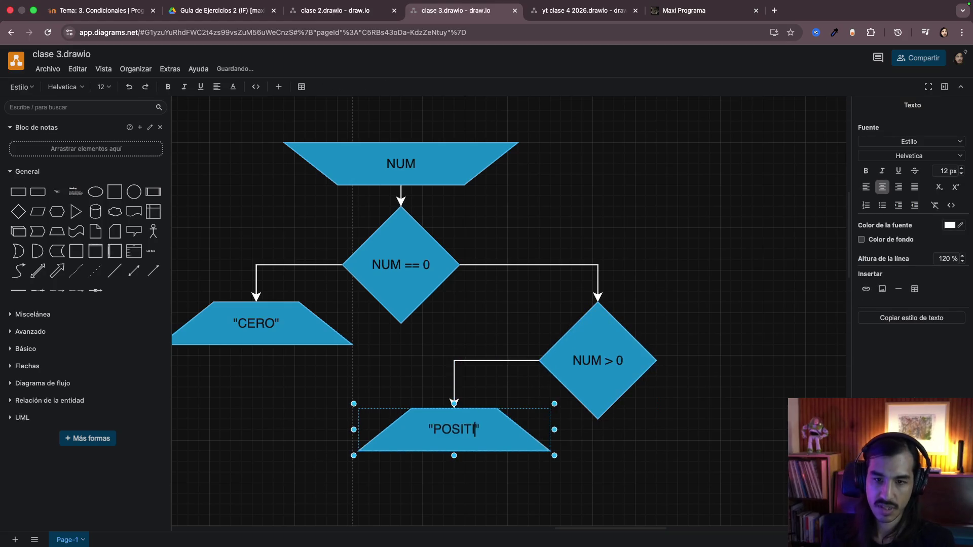
click(578, 472)
Step: Add a NEGATIVO output on NUM > 0's right, connected from the diamond's right corner
click(451, 431)
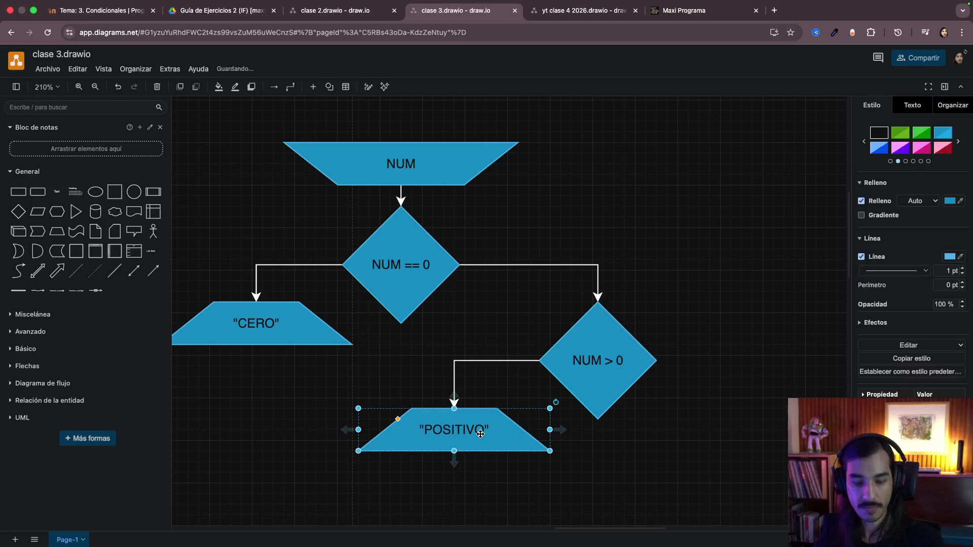
mouse_move(451, 430)
alt+mouse_down()
mouse_move(569, 452)
mouse_move(728, 430)
alt+mouse_up()
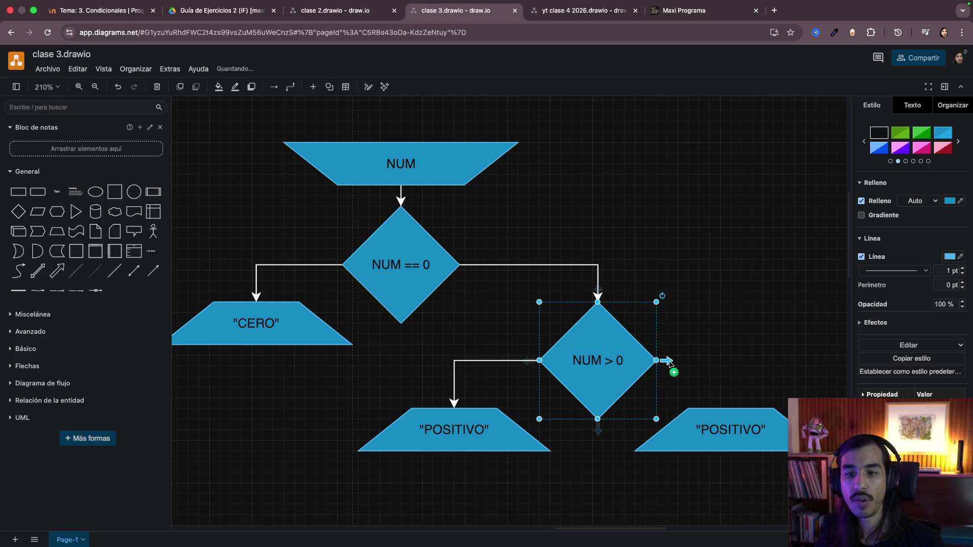
drag(662, 362, 742, 415)
click(678, 416)
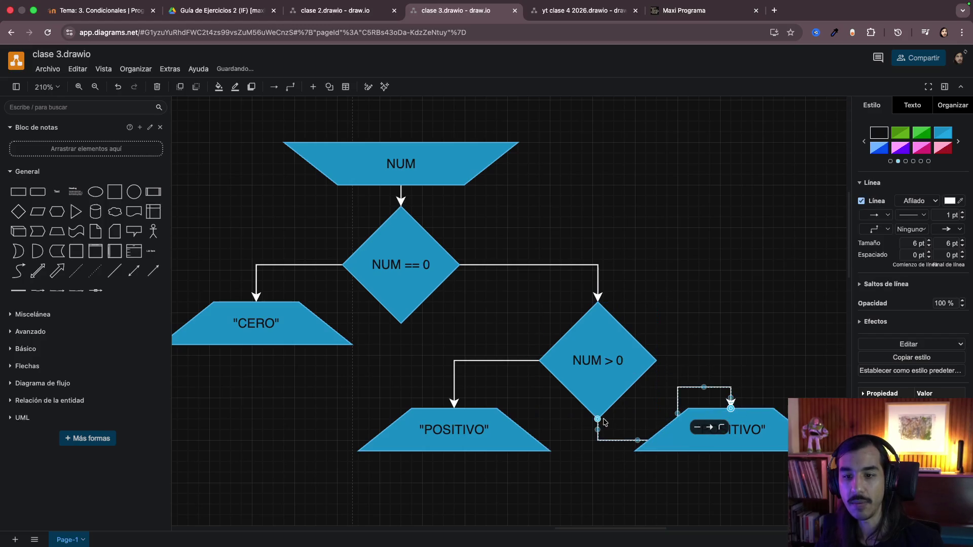
drag(599, 423, 657, 362)
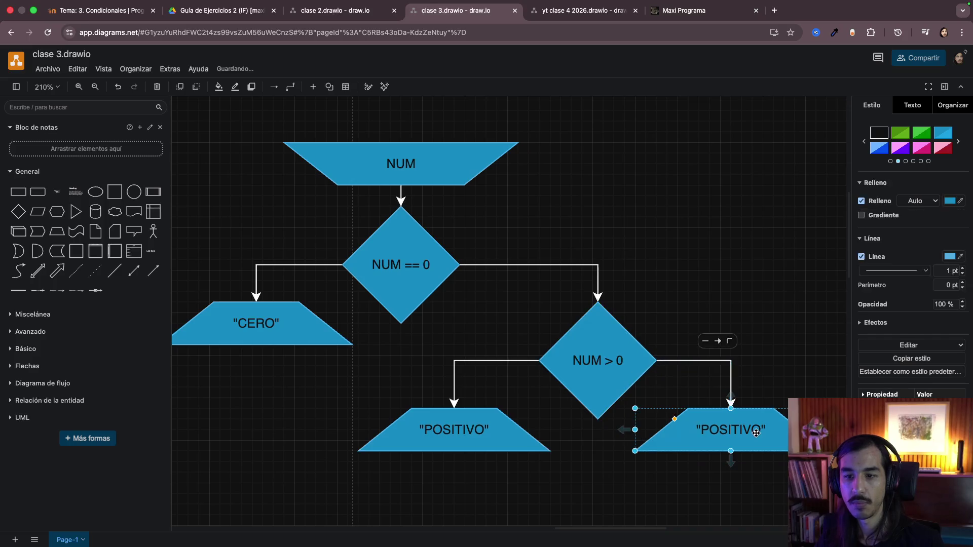
double_click(737, 432)
text(NEGATI)
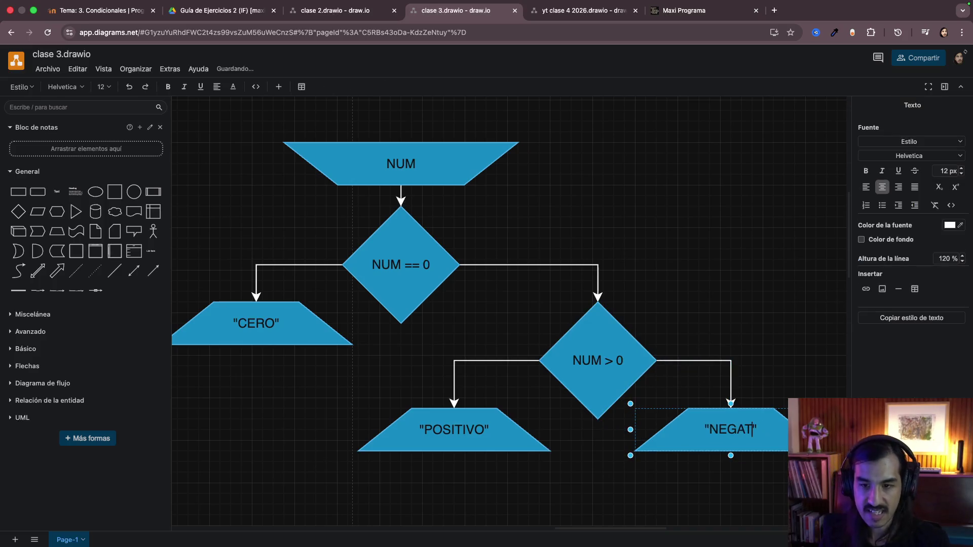
text(VO)
click(738, 287)
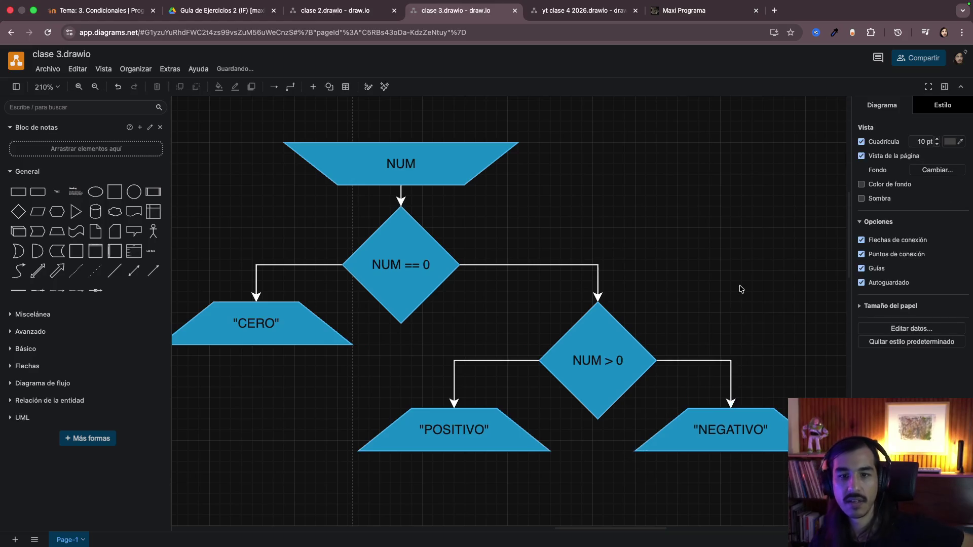
ctrl+scroll(741, 288, down, 2)
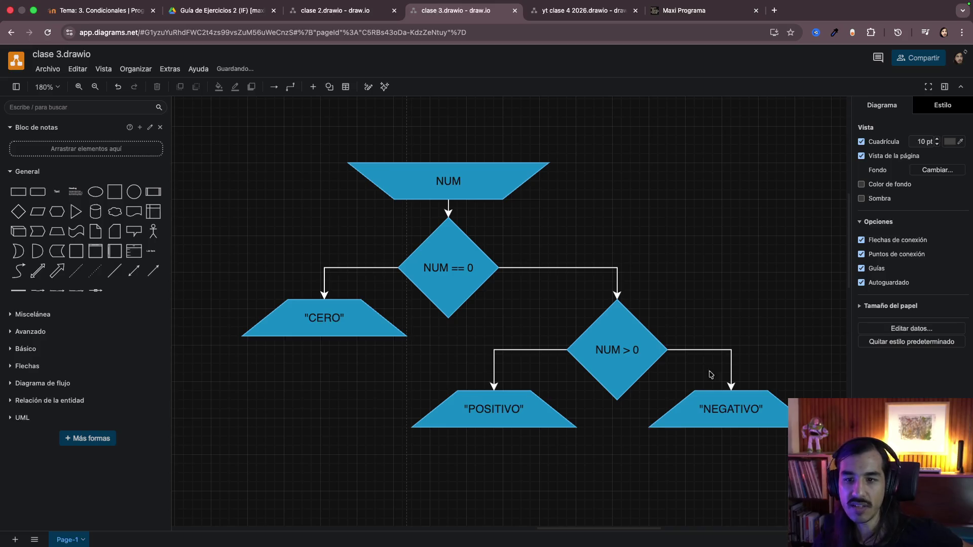
click(725, 406)
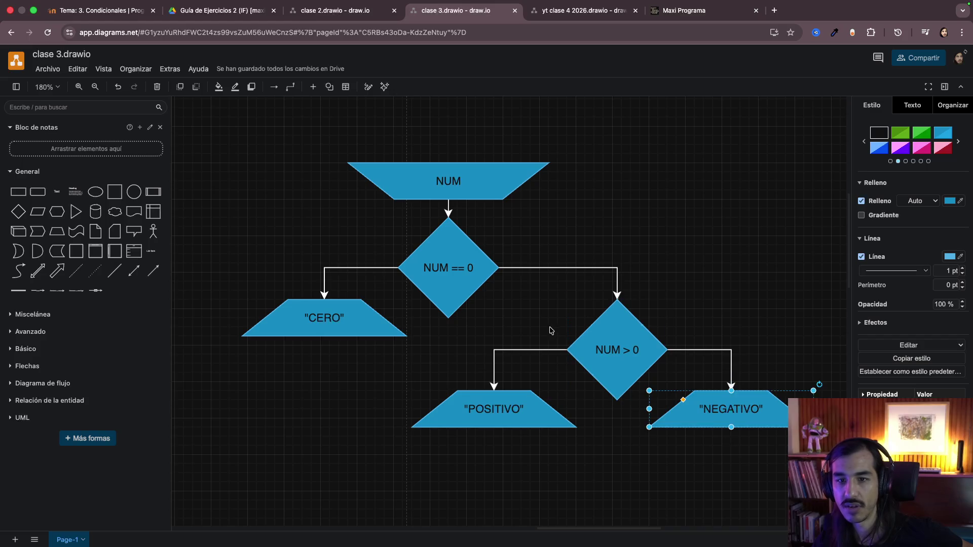
scroll(549, 330, left, 2)
scroll(403, 352, left, 10)
Step: Copy VERDADERO and FALSO labels beside the NUM == 0 and NUM > 0 diamonds' branches
click(416, 259)
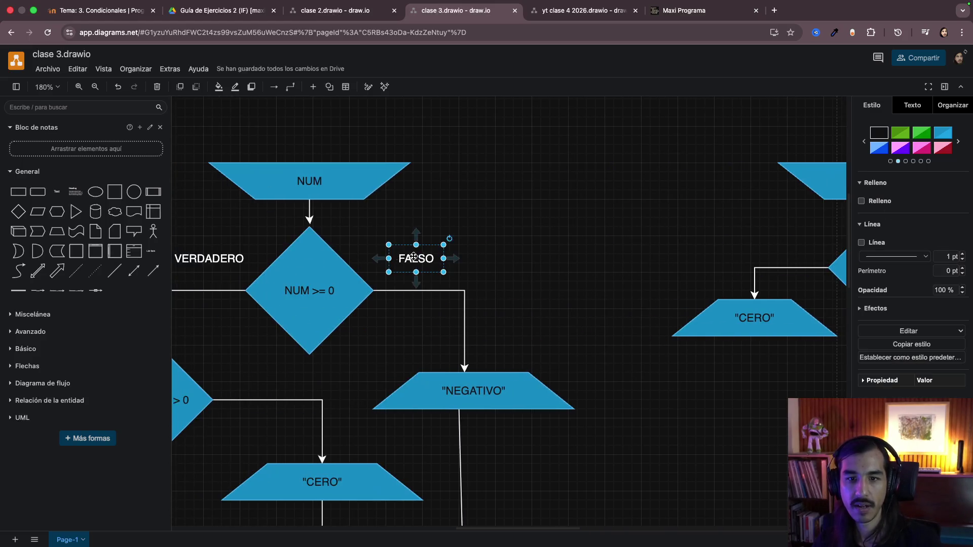
shift+click(220, 260)
scroll(220, 259, right, 1)
scroll(221, 259, right, 10)
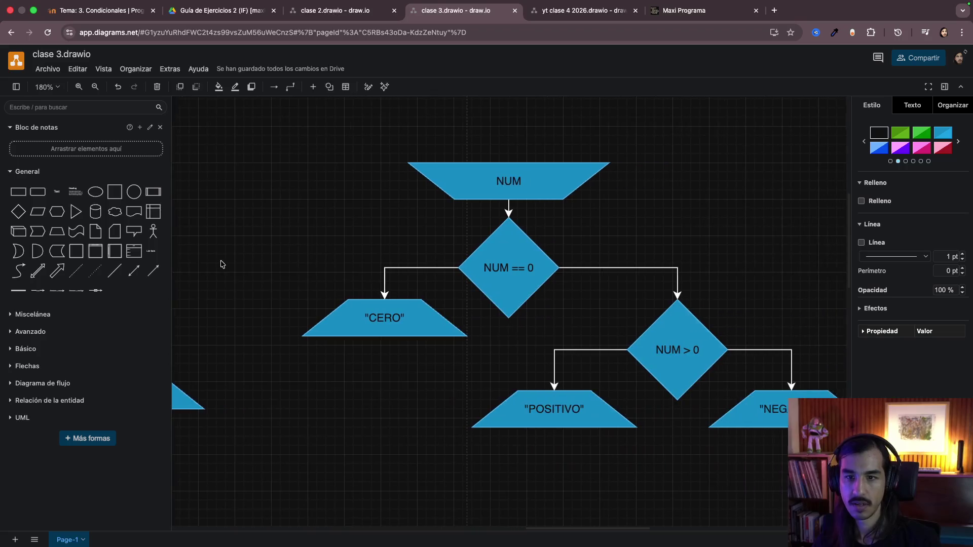
drag(221, 259, 263, 268)
drag(436, 269, 536, 252)
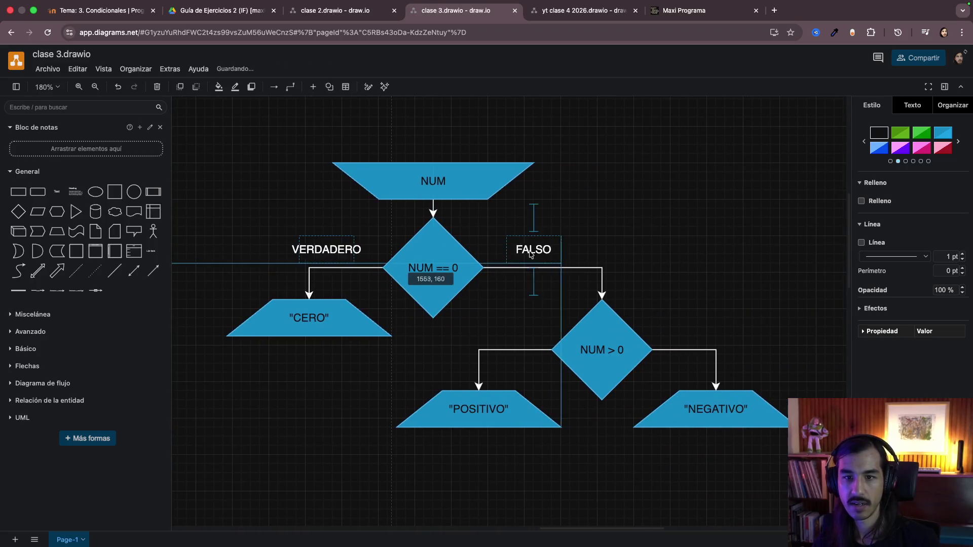
key(ctrl+v)
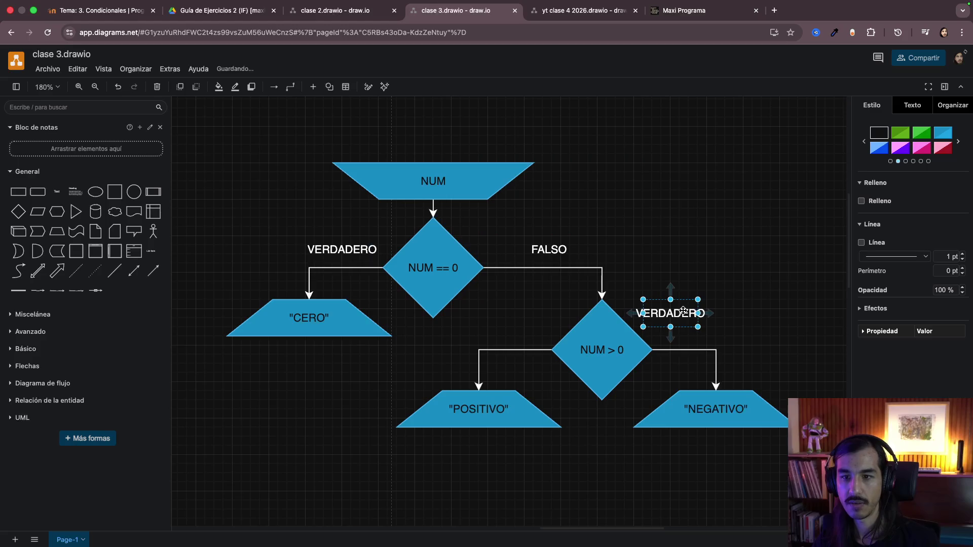
drag(677, 301, 496, 335)
click(699, 227)
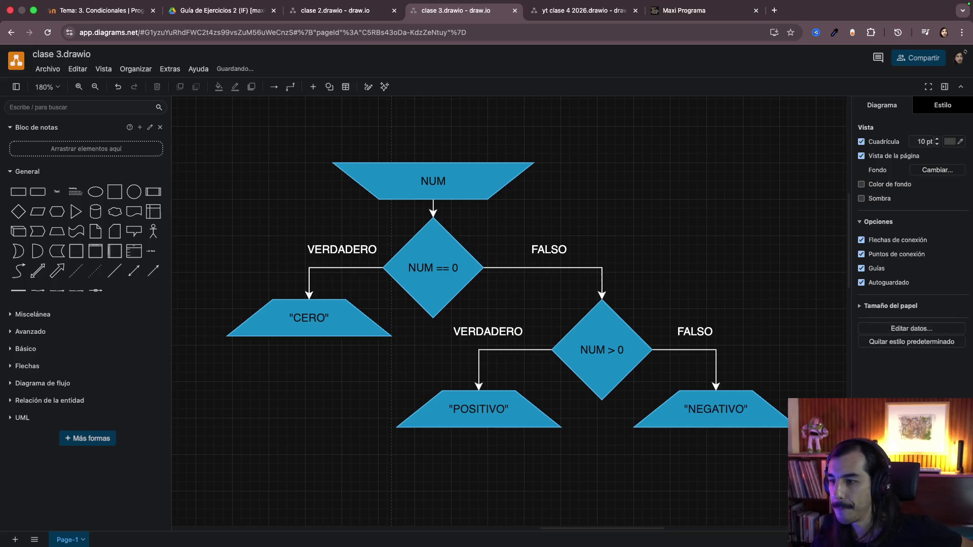
click(730, 408)
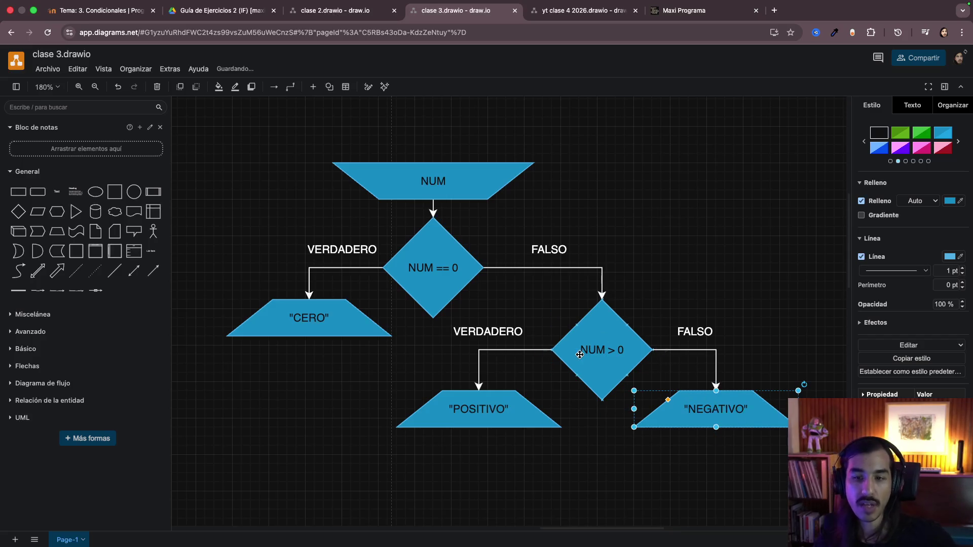
click(601, 354)
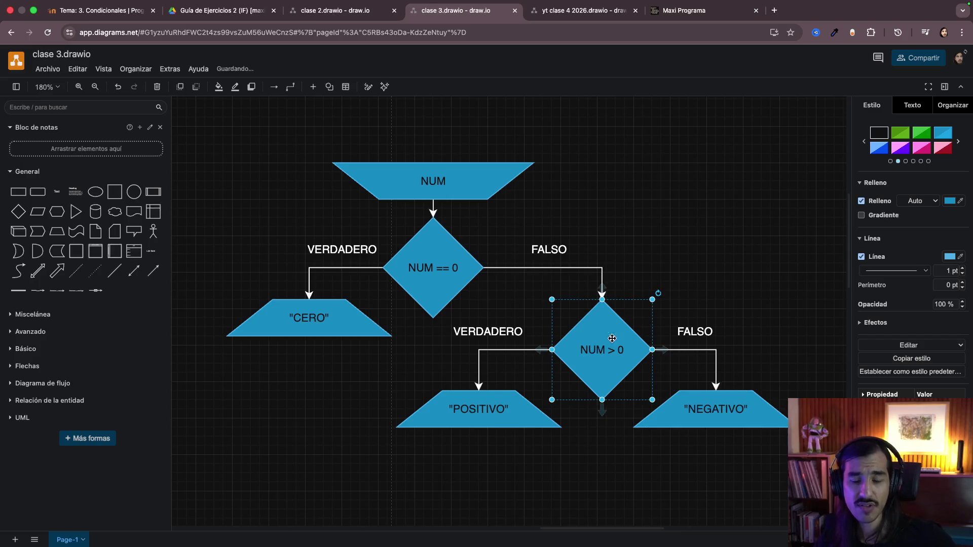
click(425, 266)
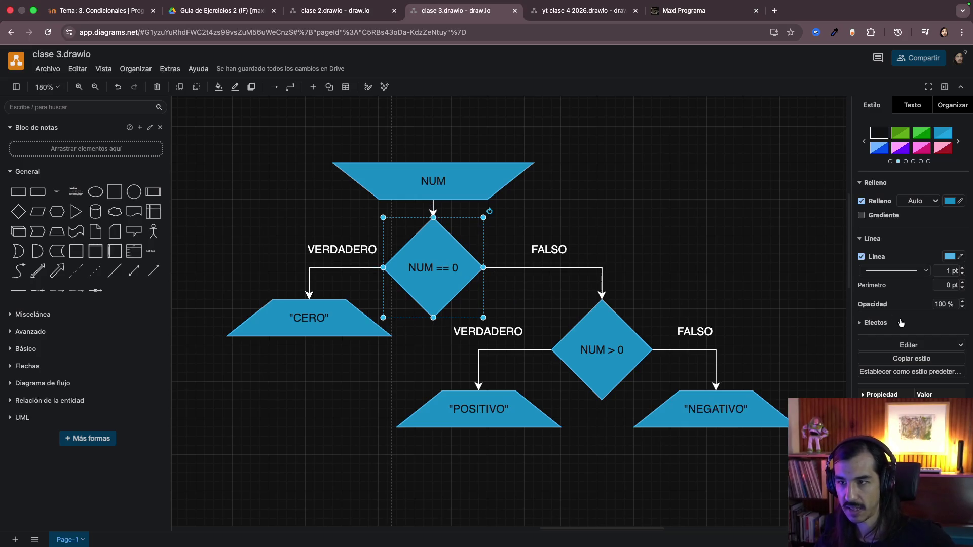
click(599, 348)
mouse_move(602, 350)
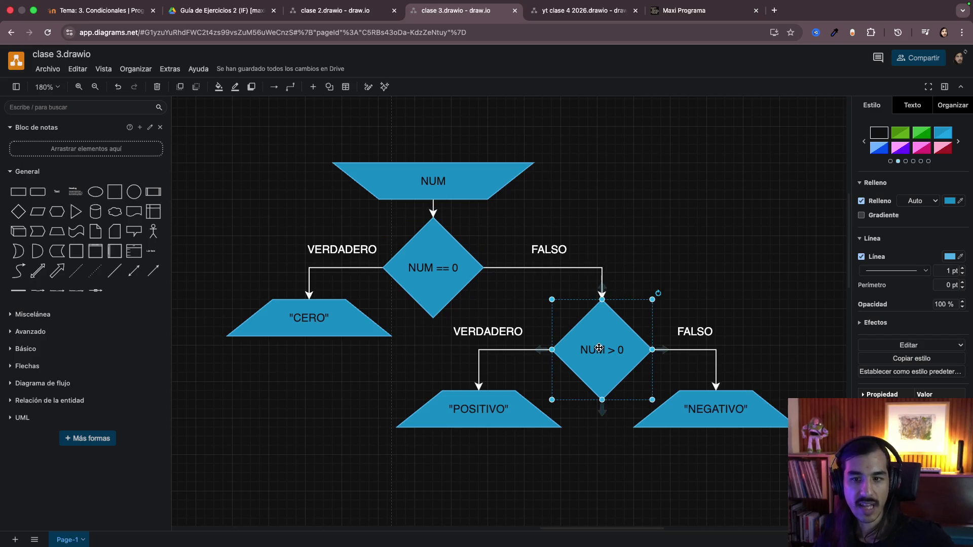
click(429, 273)
click(615, 340)
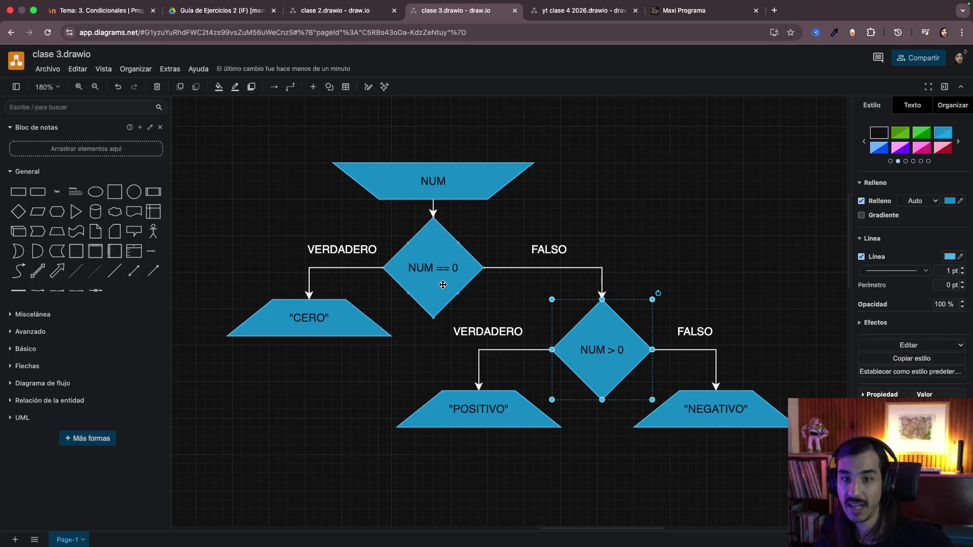
mouse_move(715, 409)
click(774, 414)
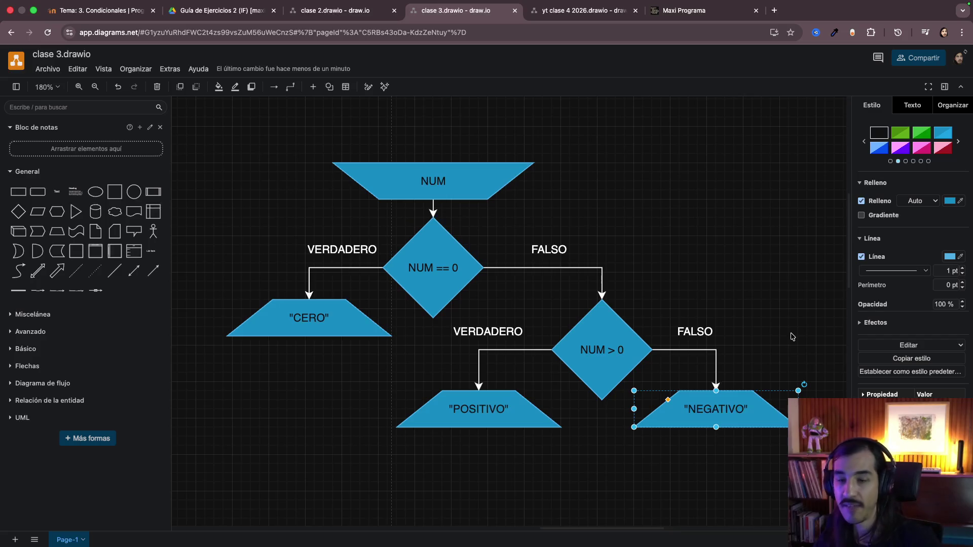
ctrl+scroll(791, 337, down, 2)
scroll(791, 336, left, 5)
scroll(790, 337, left, 5)
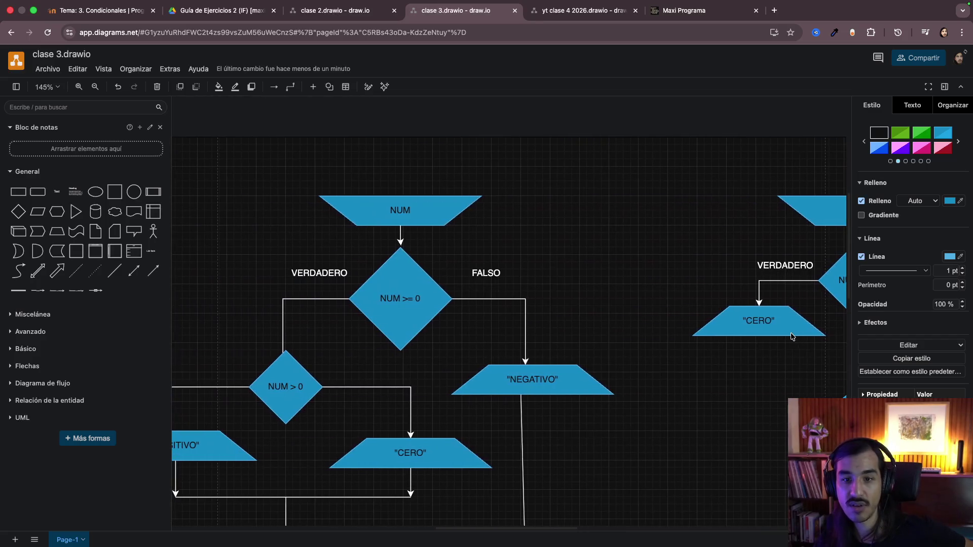
click(412, 302)
click(285, 387)
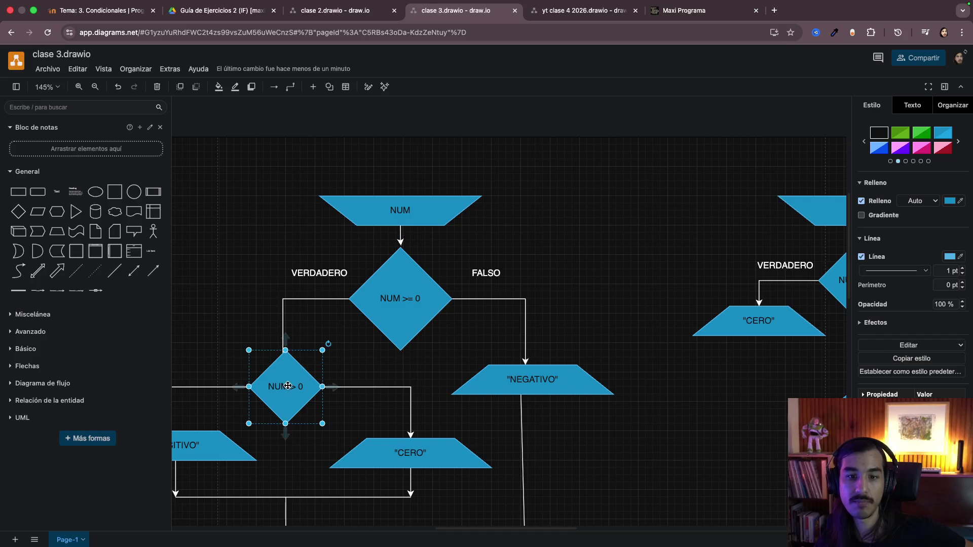
click(402, 311)
click(281, 387)
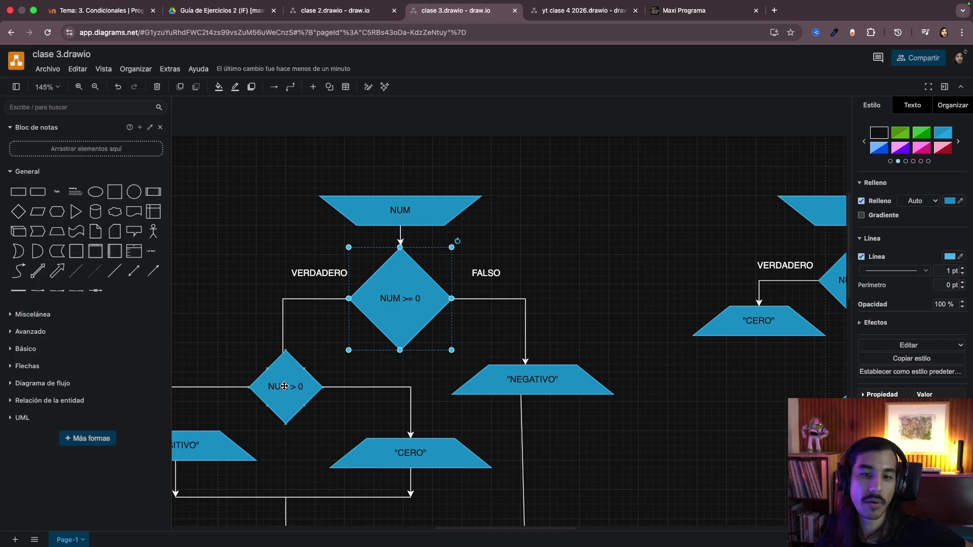
scroll(446, 374, right, 5)
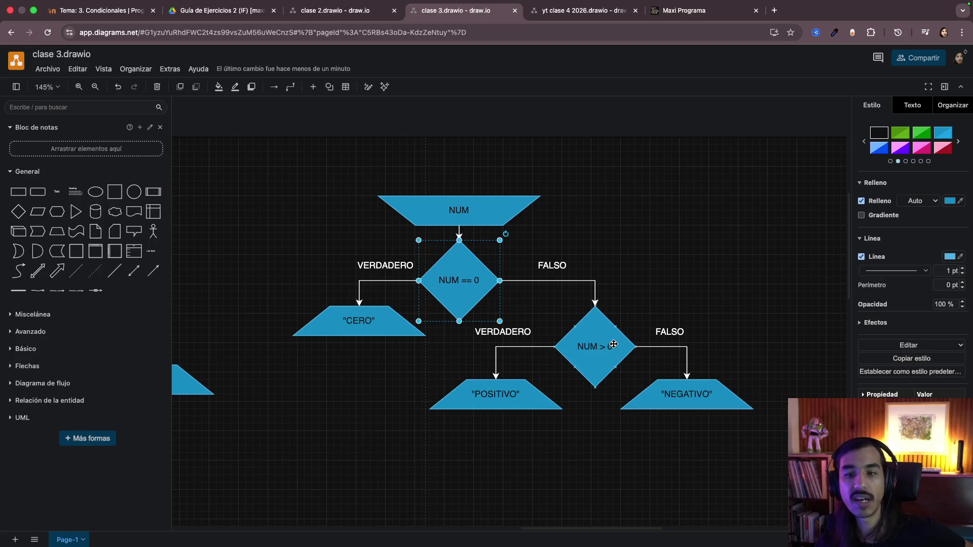
click(613, 346)
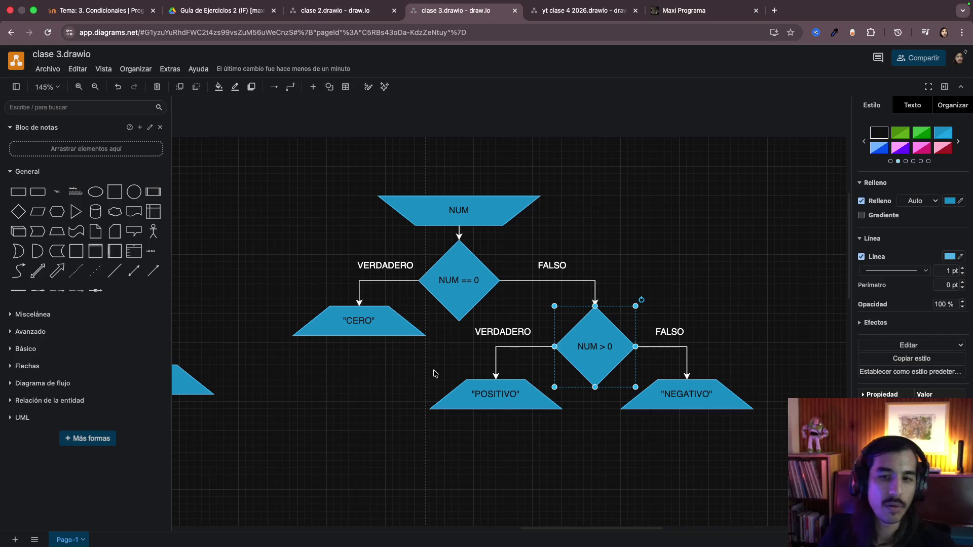
scroll(433, 373, left, 5)
scroll(433, 370, right, 1)
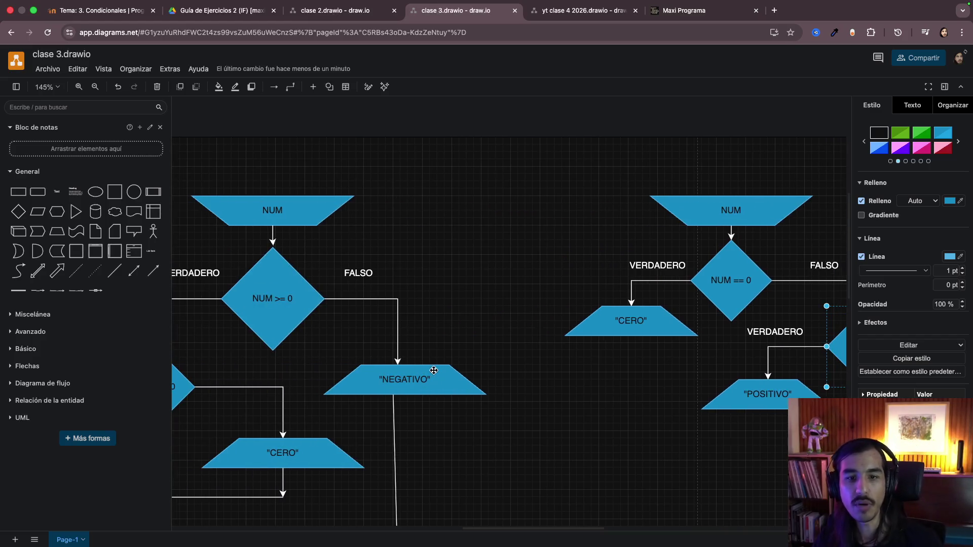
click(255, 300)
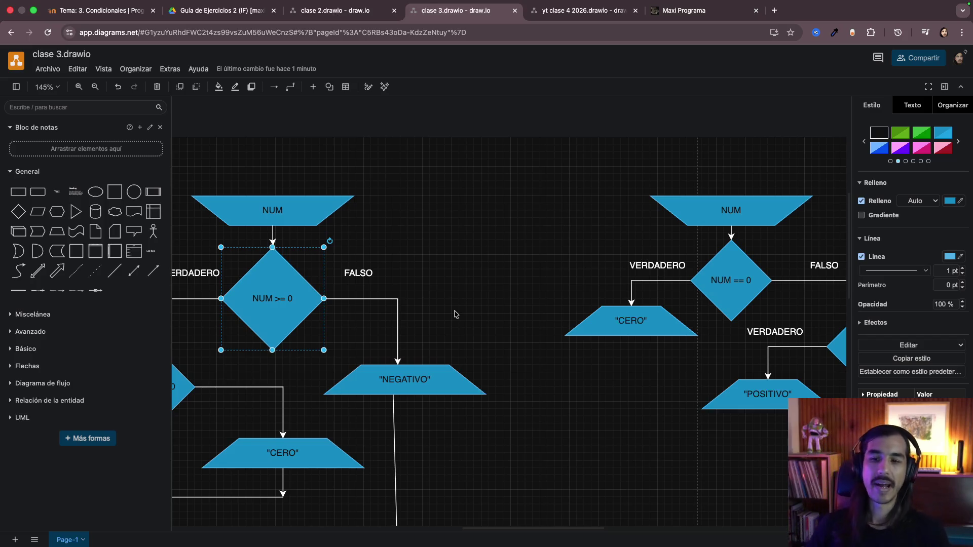
scroll(521, 307, right, 5)
scroll(521, 306, right, 3)
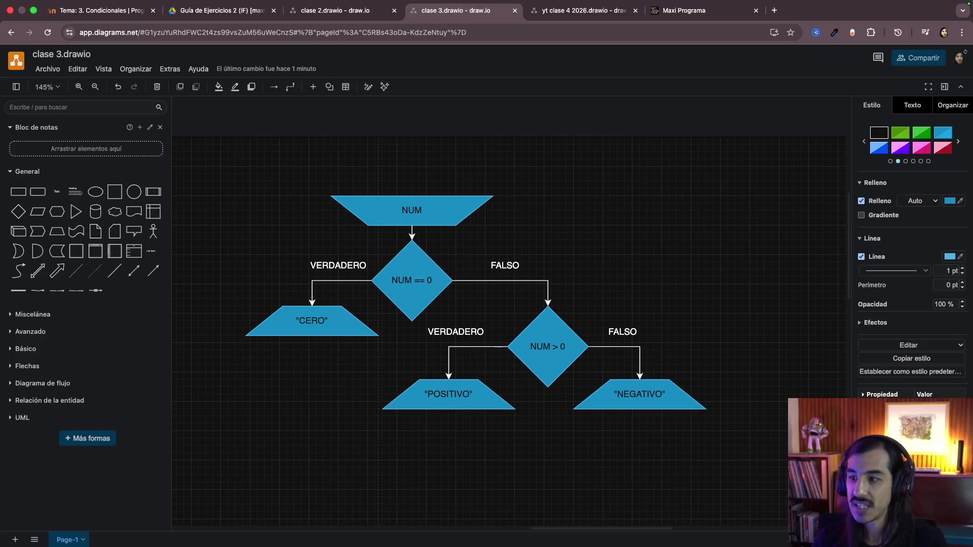
click(608, 353)
click(614, 353)
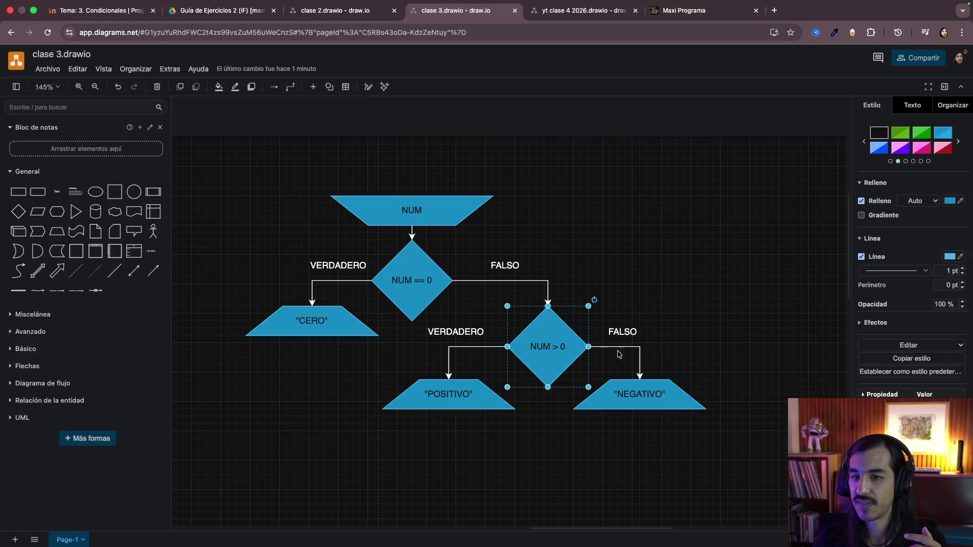
click(643, 366)
click(639, 360)
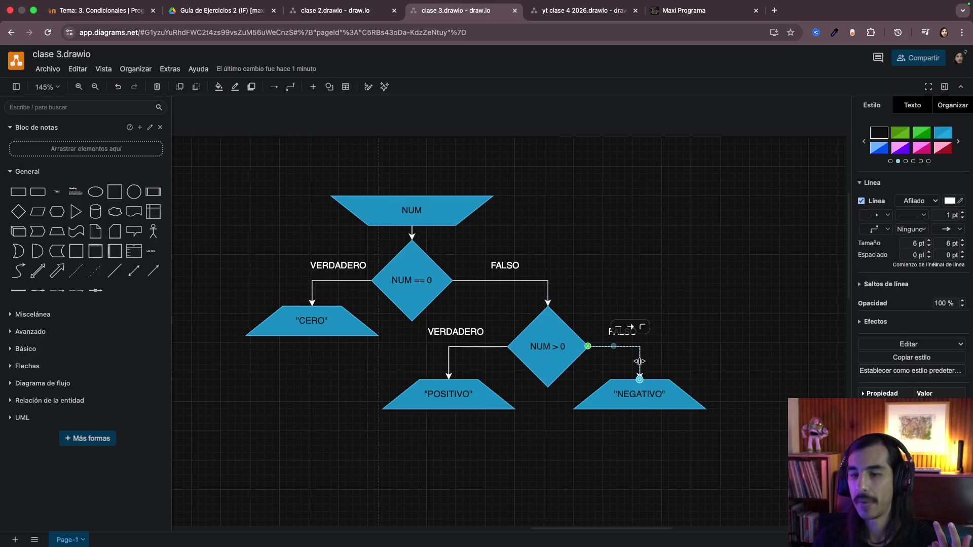
click(457, 284)
click(488, 281)
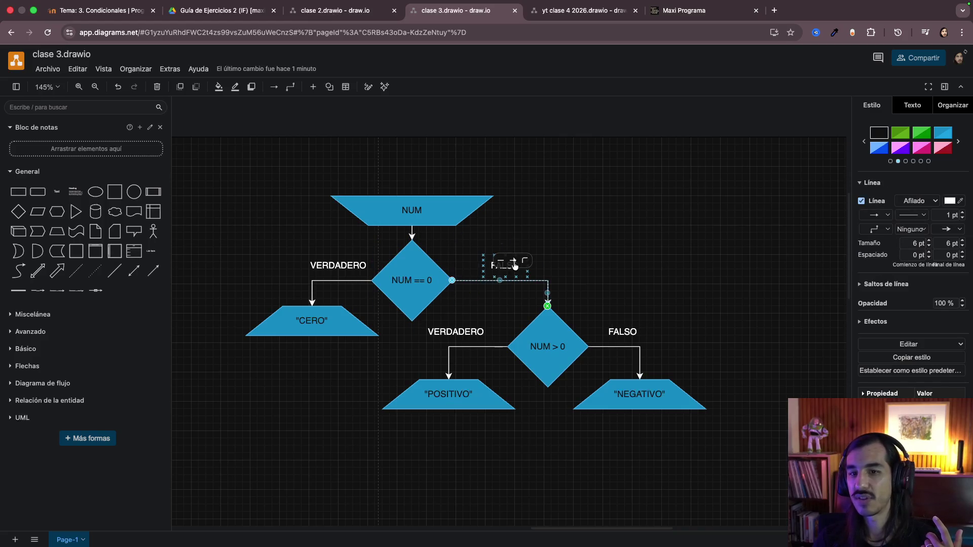
click(566, 269)
click(504, 265)
mouse_move(577, 245)
mouse_down()
mouse_move(472, 300)
mouse_move(602, 370)
mouse_up()
drag(576, 243, 458, 303)
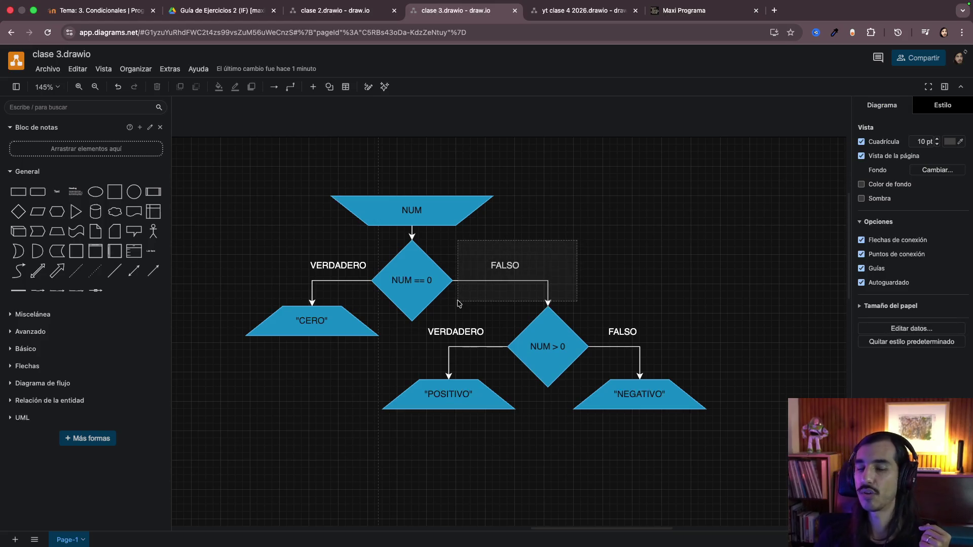
drag(458, 304, 458, 303)
drag(271, 244, 370, 295)
mouse_move(571, 243)
mouse_down()
mouse_move(454, 309)
mouse_move(591, 387)
mouse_up()
drag(709, 315, 598, 375)
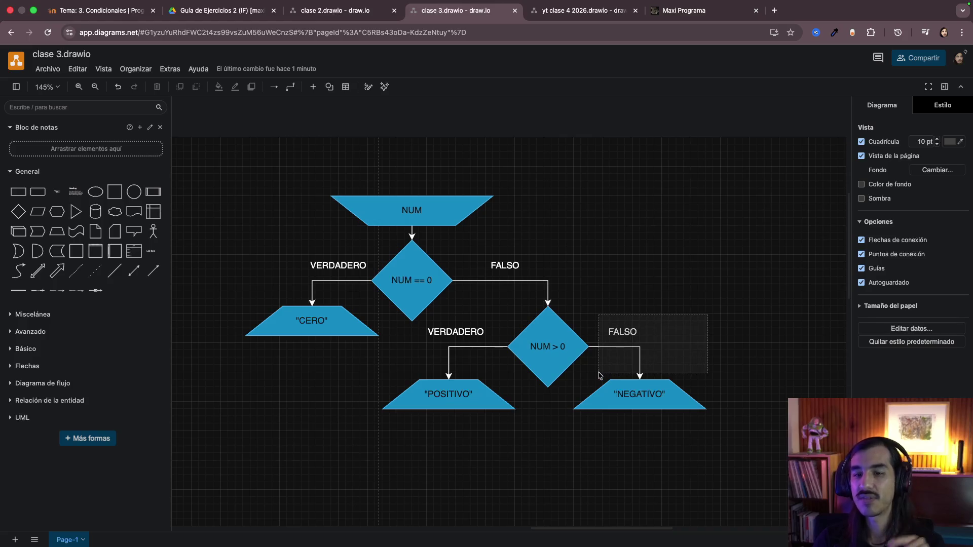
drag(598, 376, 599, 376)
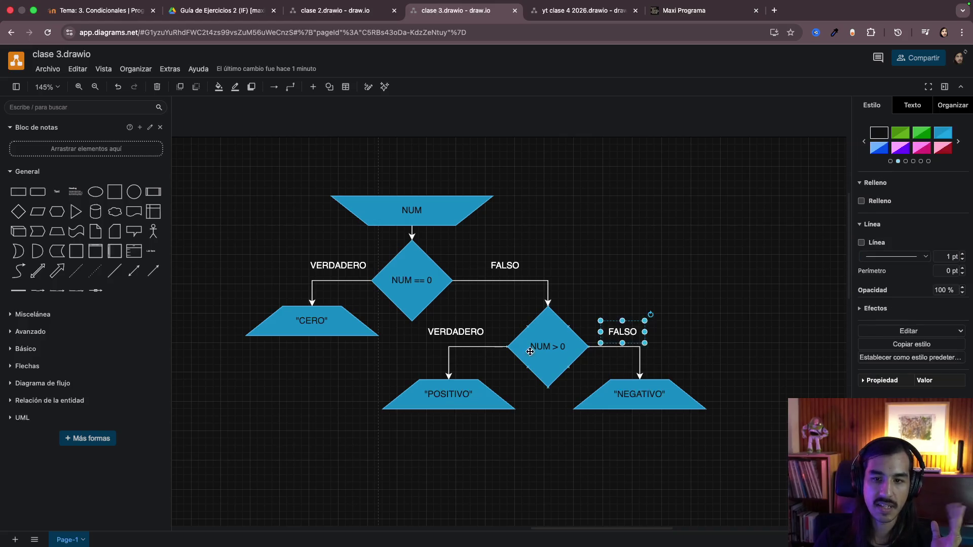
drag(419, 321, 498, 357)
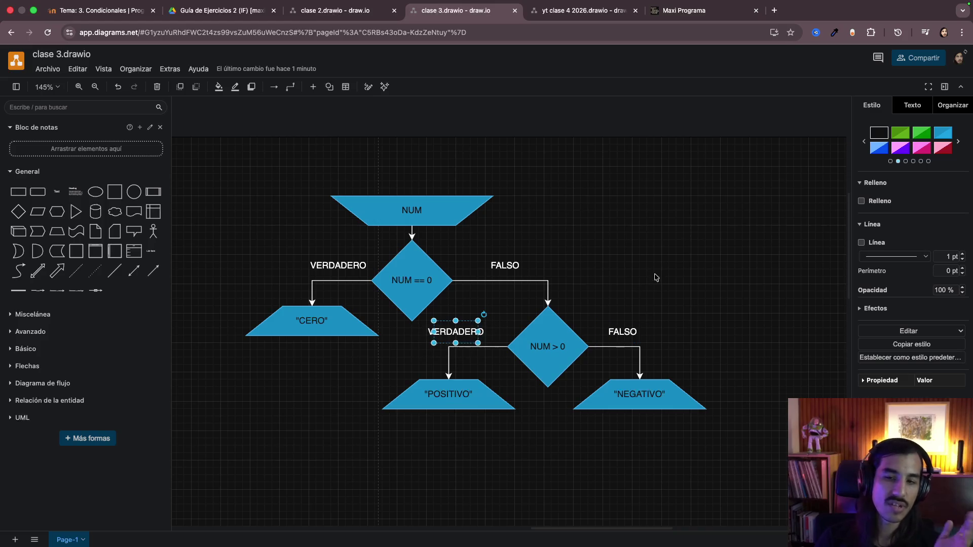
click(456, 395)
click(624, 398)
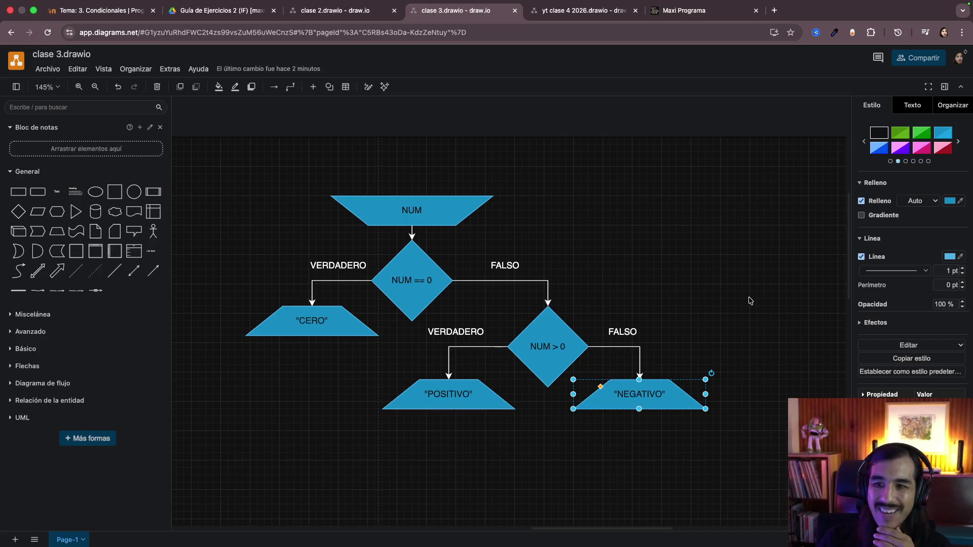
Step: Bring the other flowchart with the NUM >= 0 decision into view on the canvas
click(585, 249)
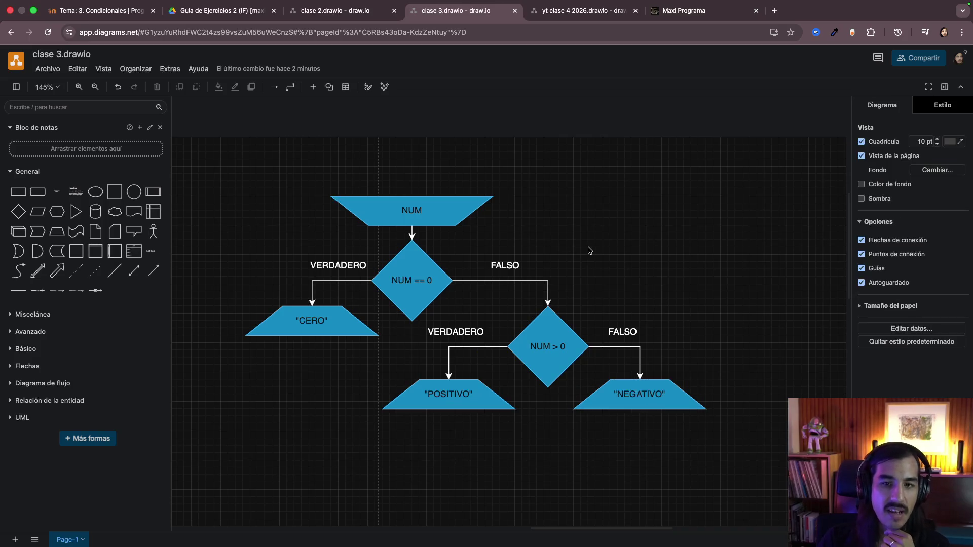
click(421, 284)
scroll(420, 285, left, 10)
click(368, 299)
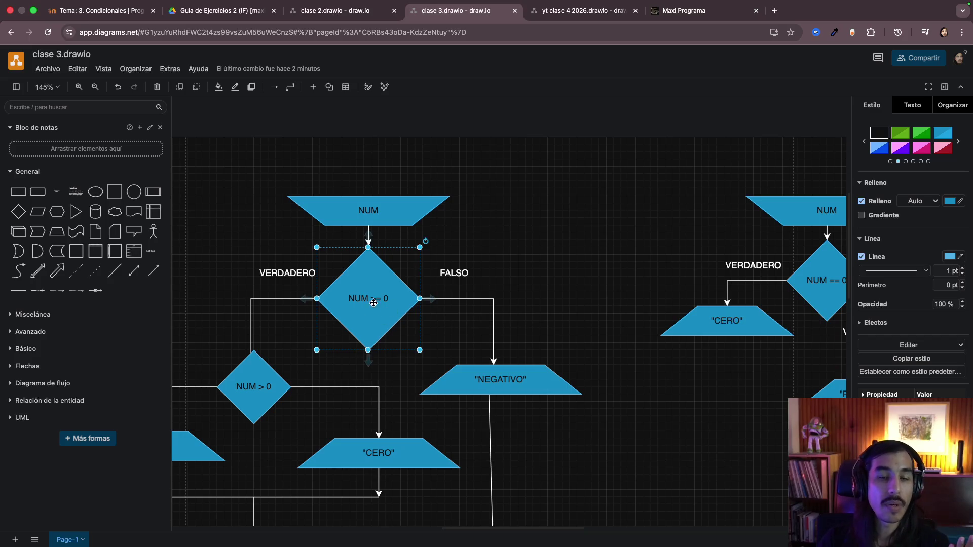
scroll(387, 309, up, 5)
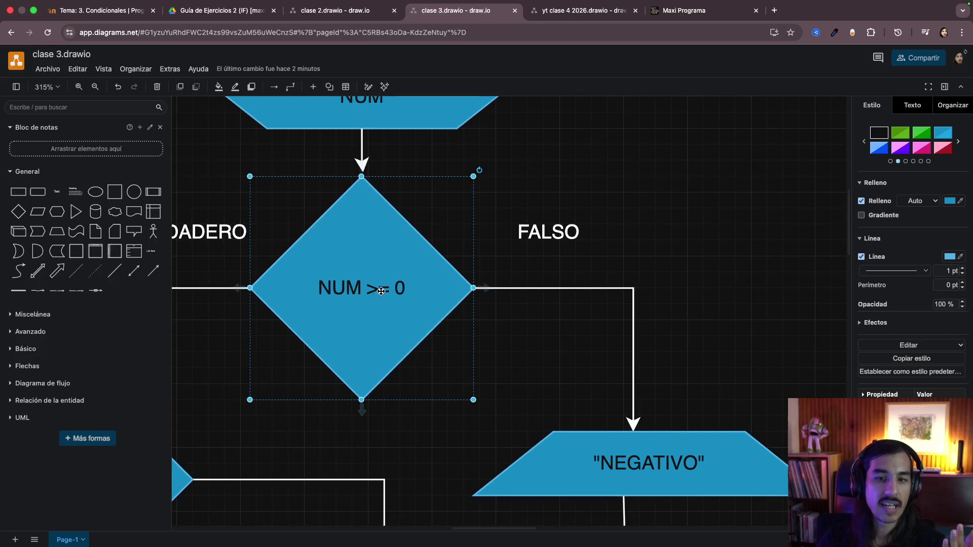
click(495, 320)
scroll(495, 319, down, 5)
scroll(497, 319, down, 5)
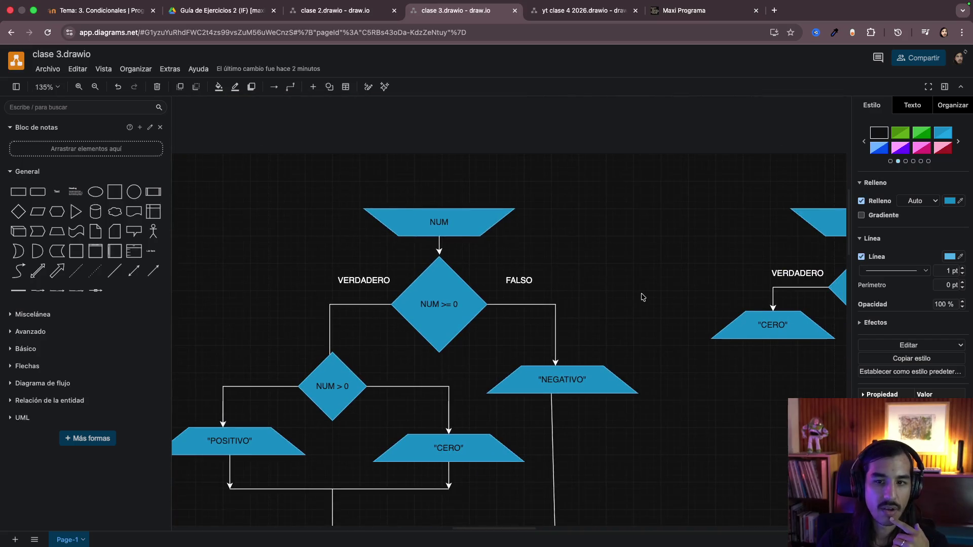
scroll(641, 296, up, 3)
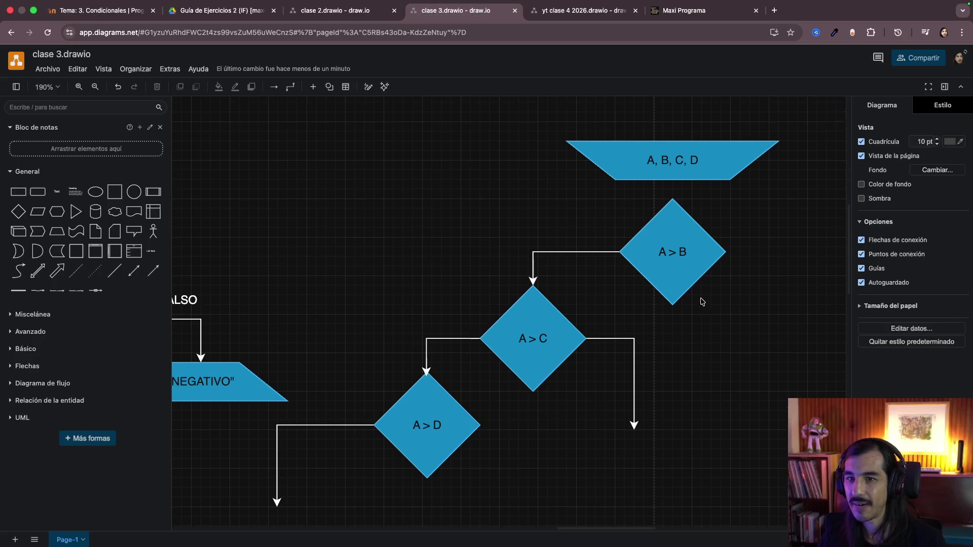
scroll(699, 303, up, 2)
scroll(699, 303, down, 2)
Step: Delete the A > B, A > C and A > D decisions and arrows, keeping the A, B, C, D input
drag(766, 174, 267, 502)
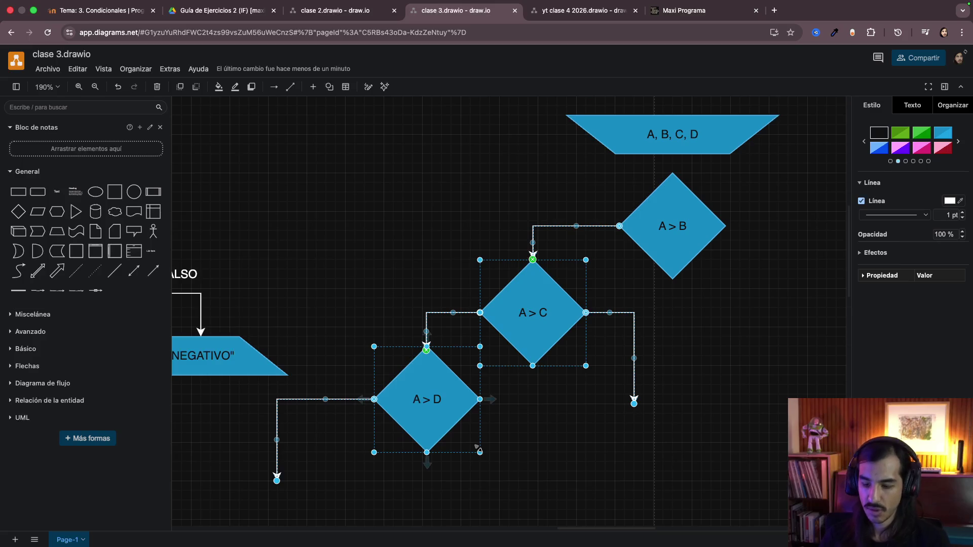
key(Delete)
click(680, 248)
key(Delete)
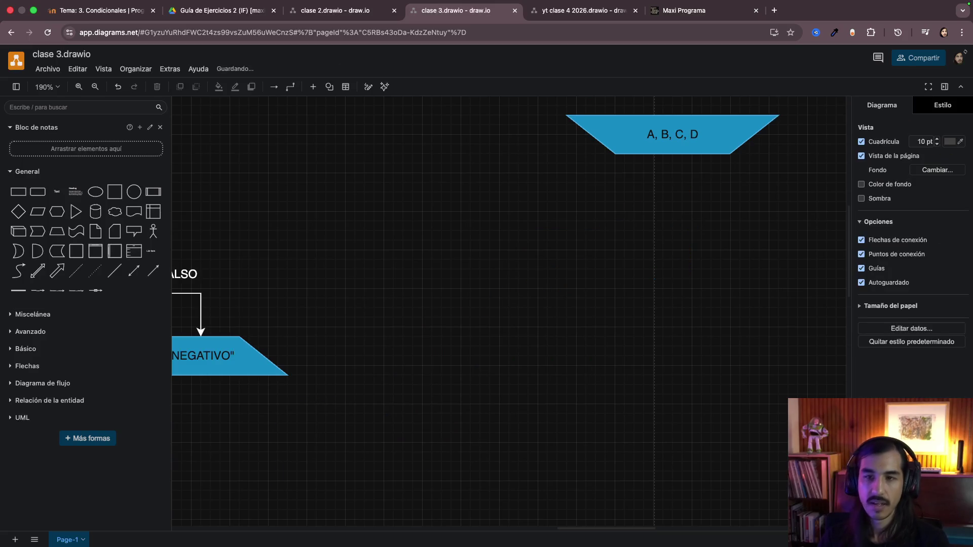
click(245, 17)
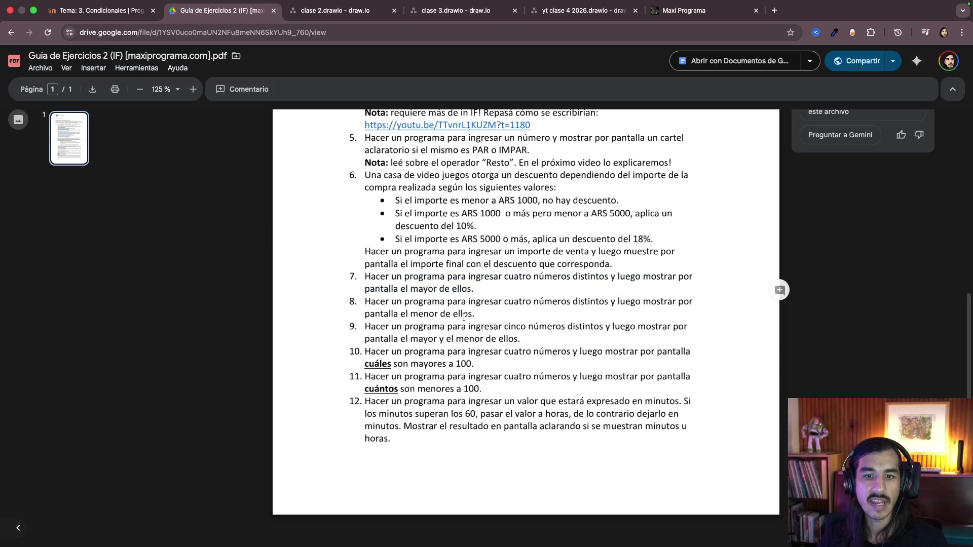
drag(367, 277, 530, 277)
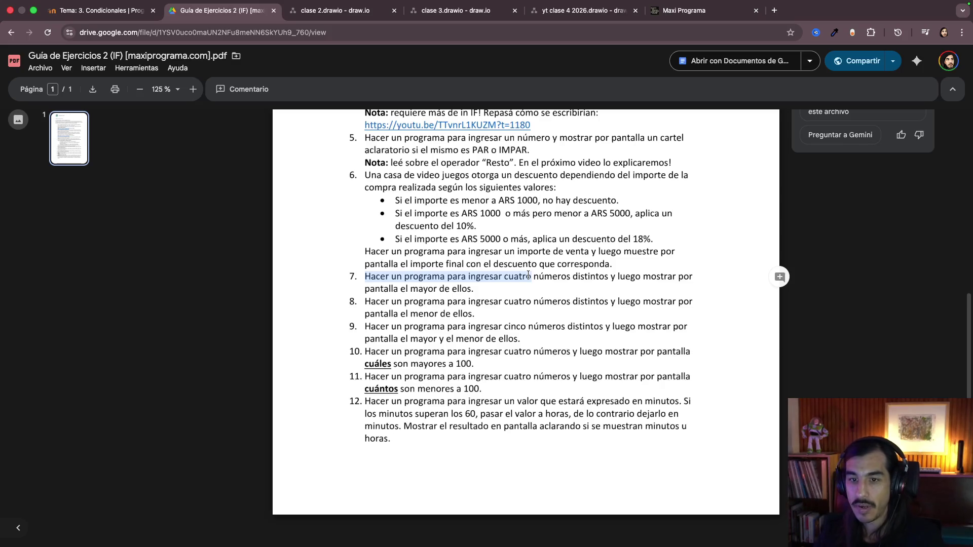
click(478, 263)
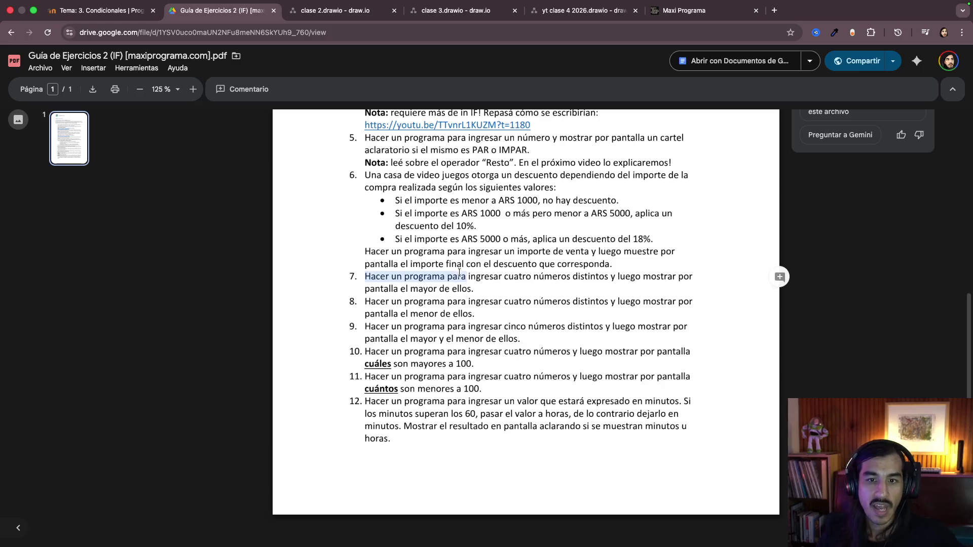
drag(365, 276, 694, 273)
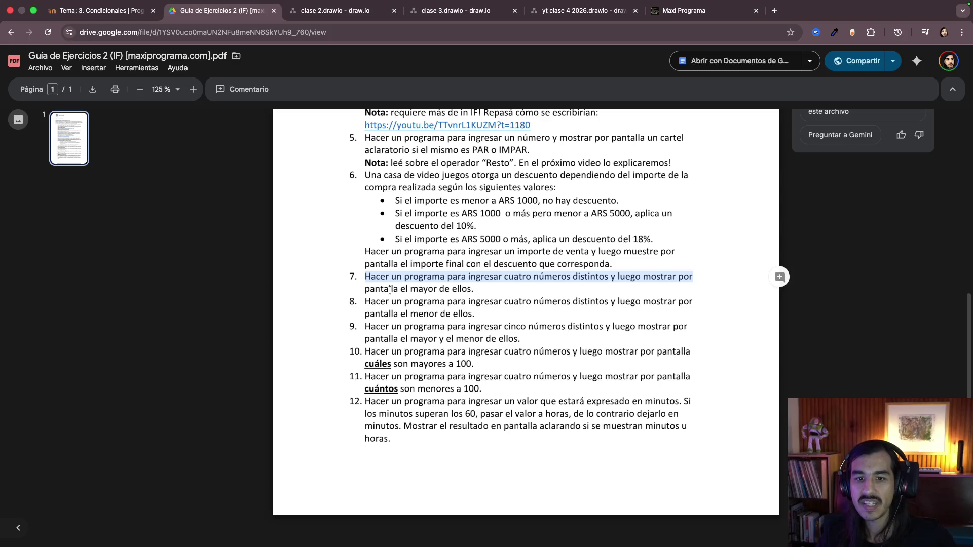
drag(365, 288, 481, 294)
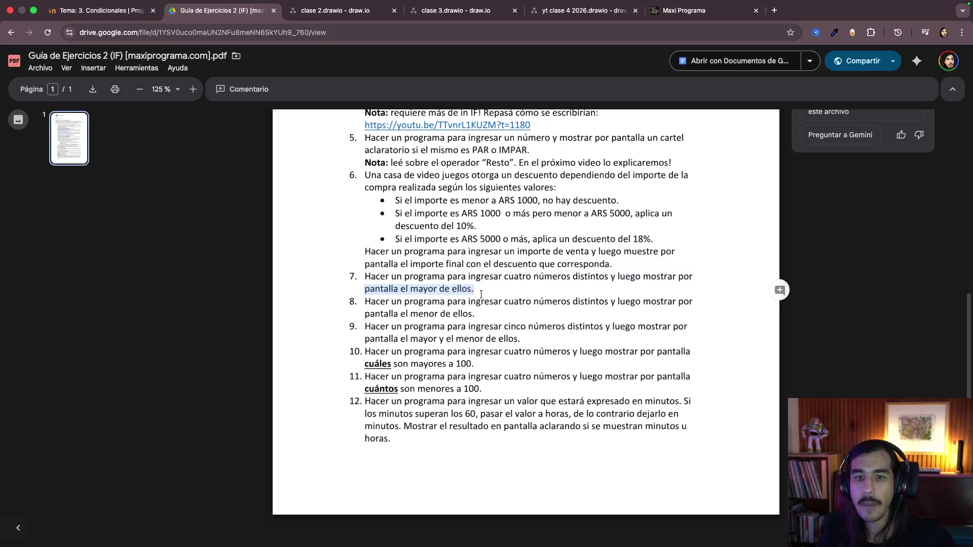
click(342, 11)
Step: Copy the NUM > 0 decision from the clase 3 diagram and paste a copy
click(480, 15)
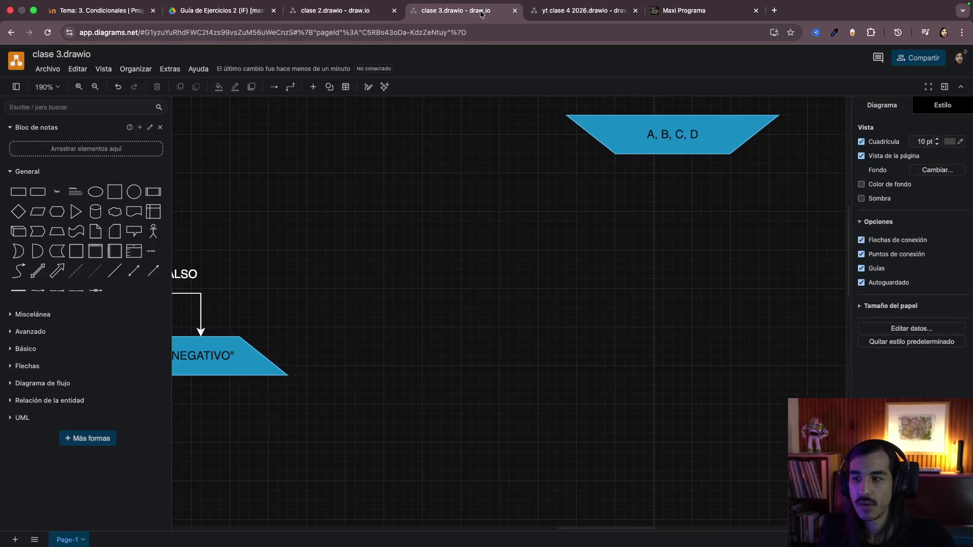
scroll(601, 222, right, 1)
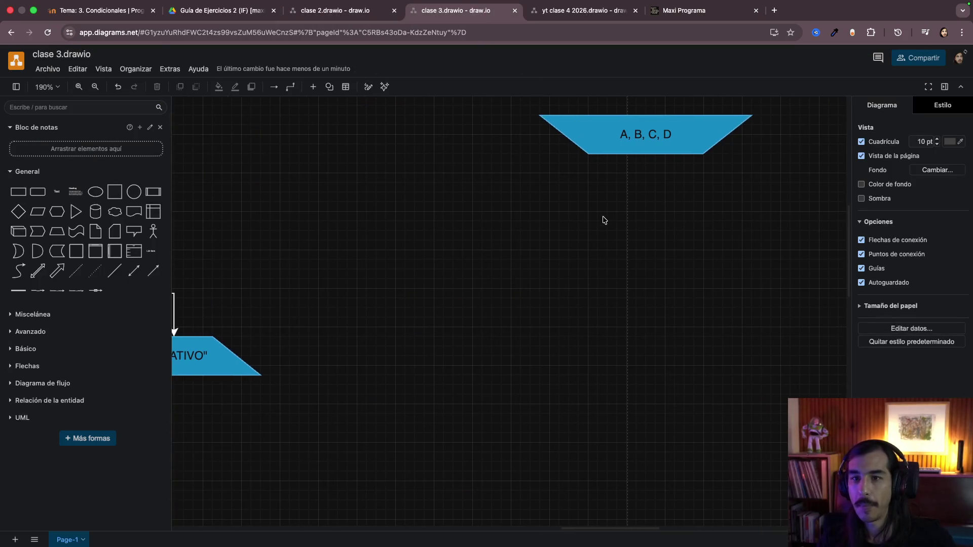
key(Tab)
scroll(654, 198, right, 3)
scroll(670, 190, up, 1)
scroll(671, 190, up, 3)
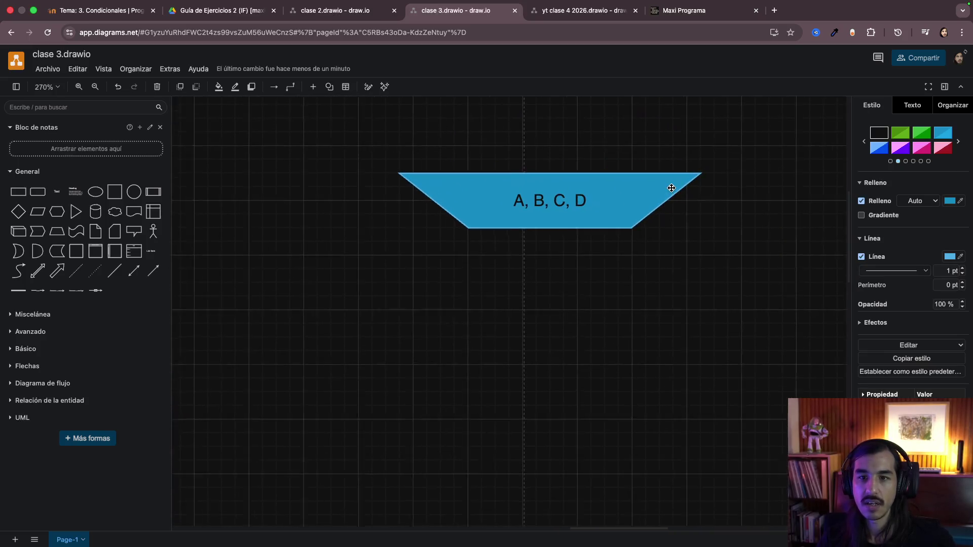
click(553, 278)
scroll(553, 278, left, 3)
scroll(552, 277, down, 5)
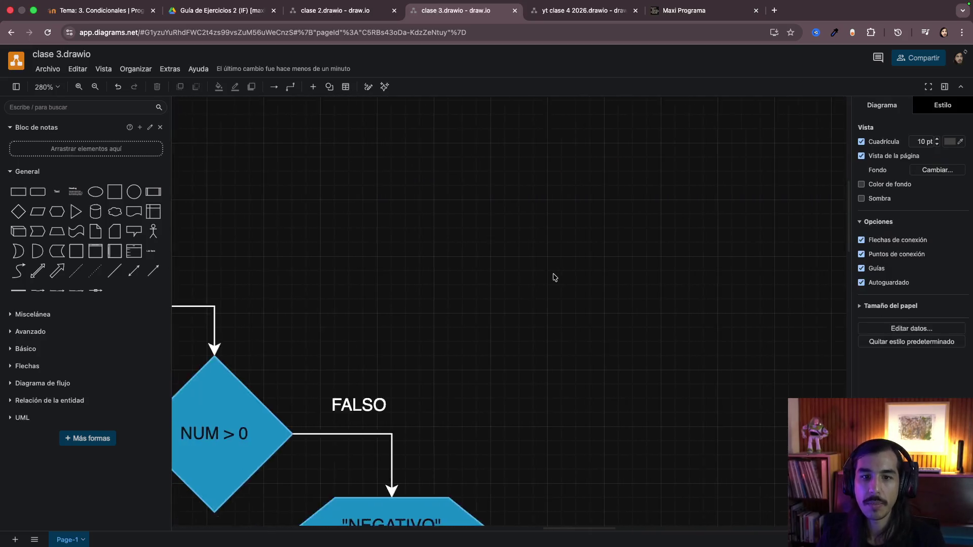
scroll(552, 277, left, 2)
click(381, 414)
key(ctrl+c)
scroll(560, 332, up, 5)
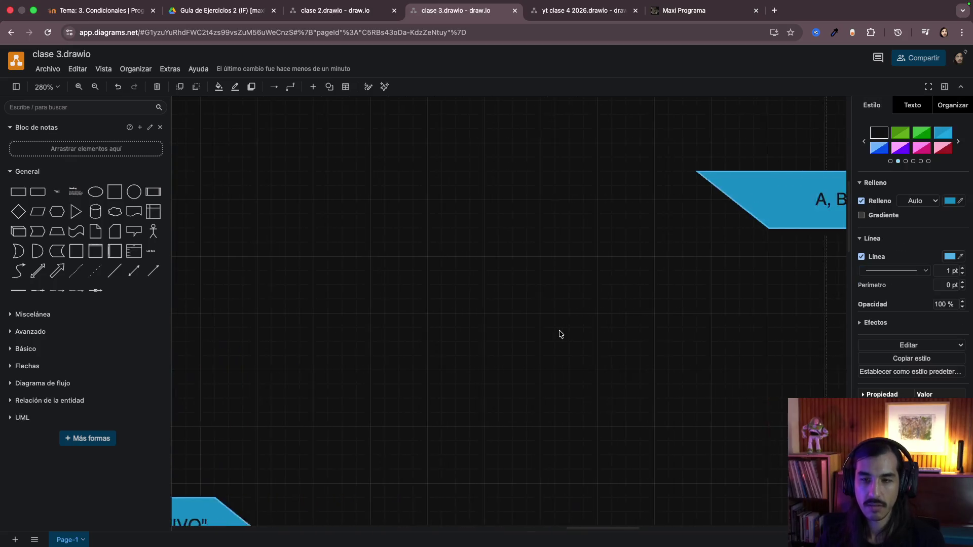
scroll(560, 333, right, 5)
key(ctrl+v)
Step: Shrink the copied decision and centre it directly below the A, B, C, D input
drag(655, 376, 535, 312)
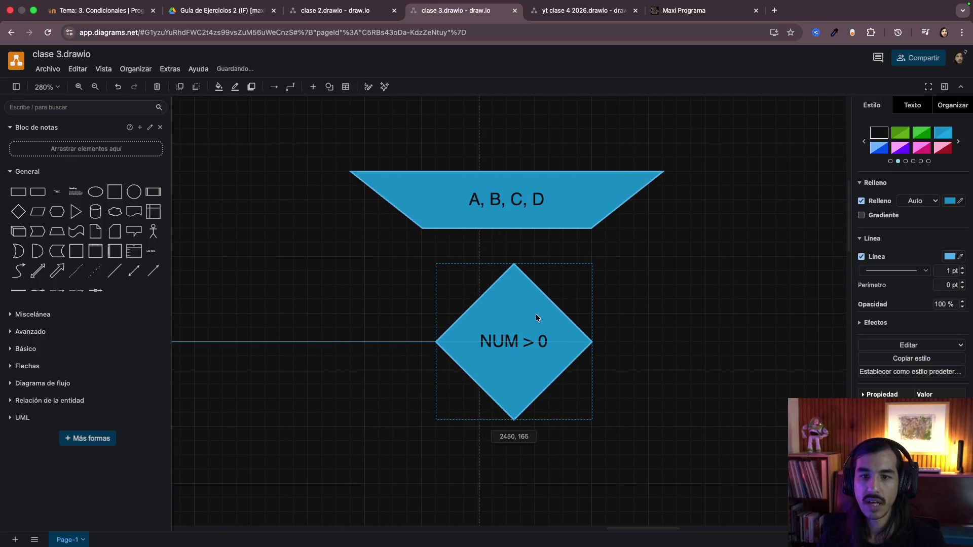
drag(585, 420, 547, 385)
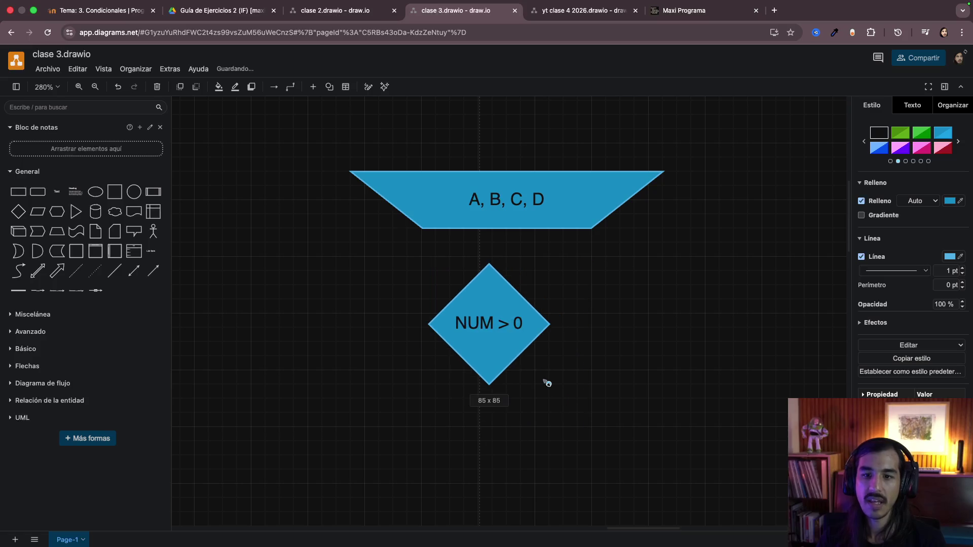
drag(484, 337, 498, 326)
click(651, 345)
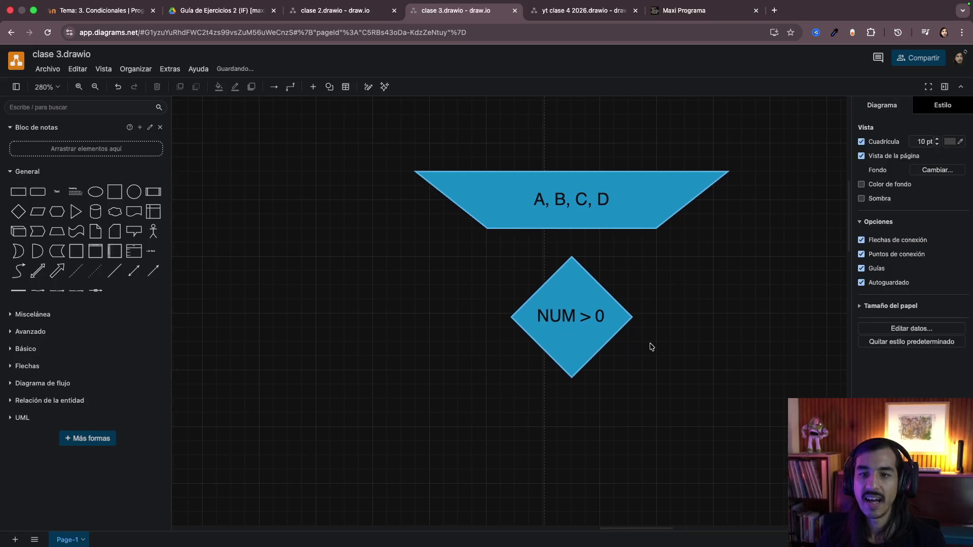
scroll(651, 346, down, 1)
Step: Relabel the decision A > B and place a duplicate reading A > X below-left of it
double_click(587, 296)
text(A)
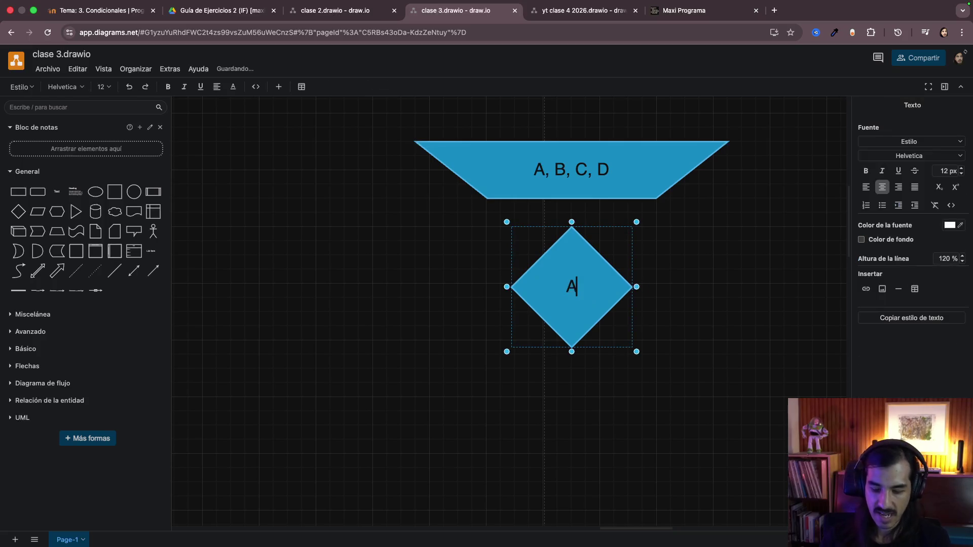
text( > B)
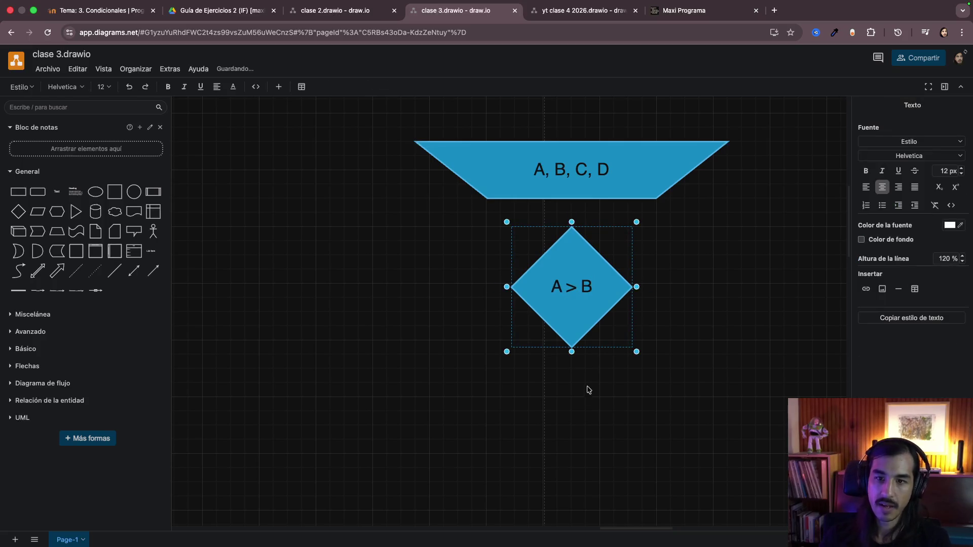
click(586, 395)
scroll(586, 397, down, 1)
click(584, 269)
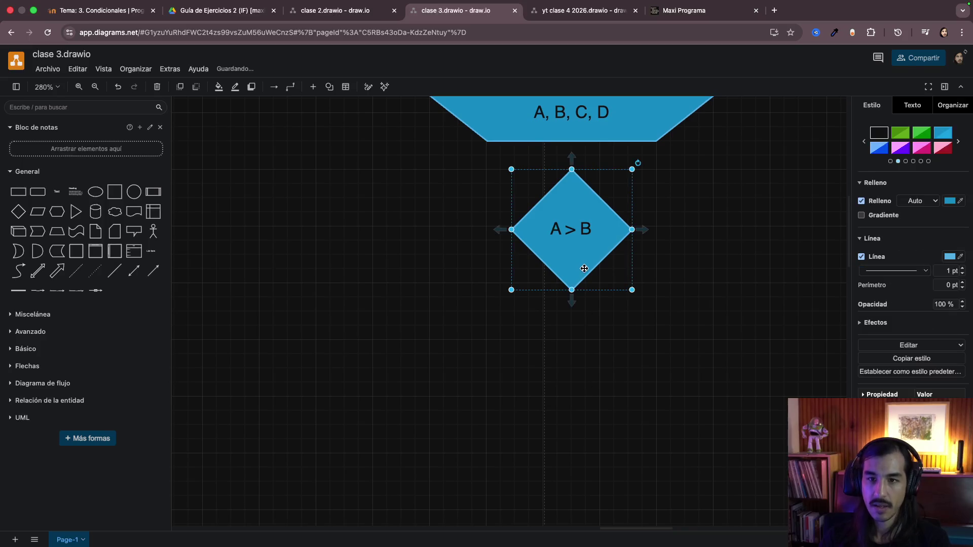
key(ctrl+d)
drag(629, 297, 417, 329)
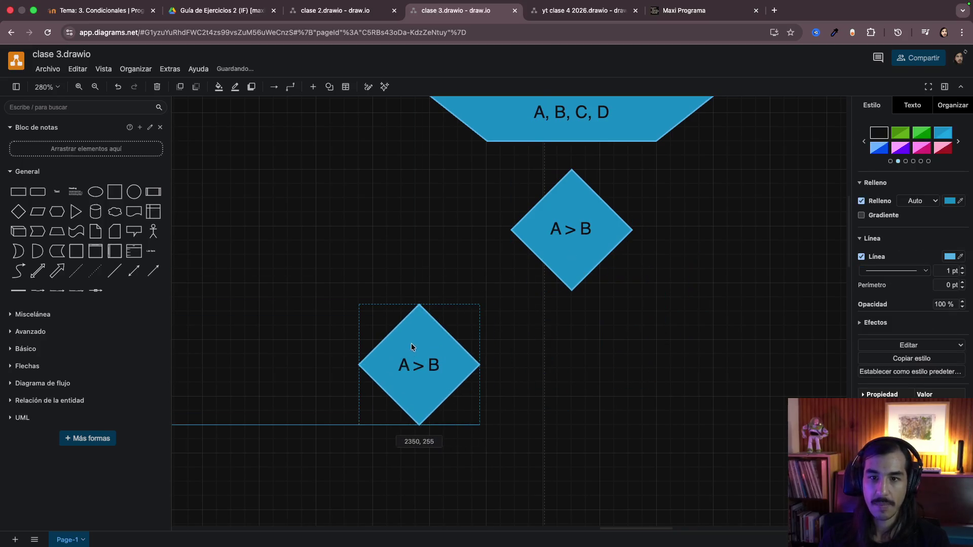
double_click(419, 345)
key(Right)
key(BackSpace)
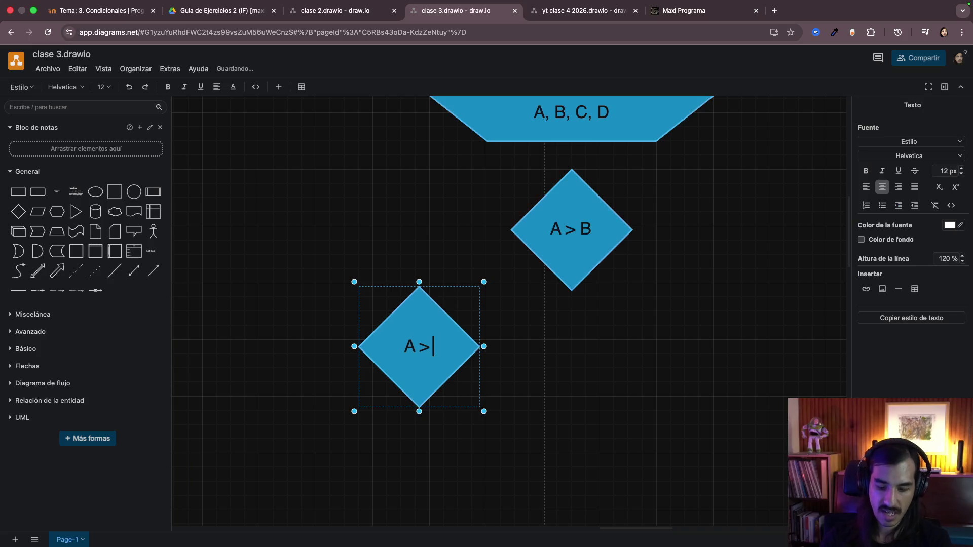
text( X)
click(585, 391)
scroll(511, 396, down, 1)
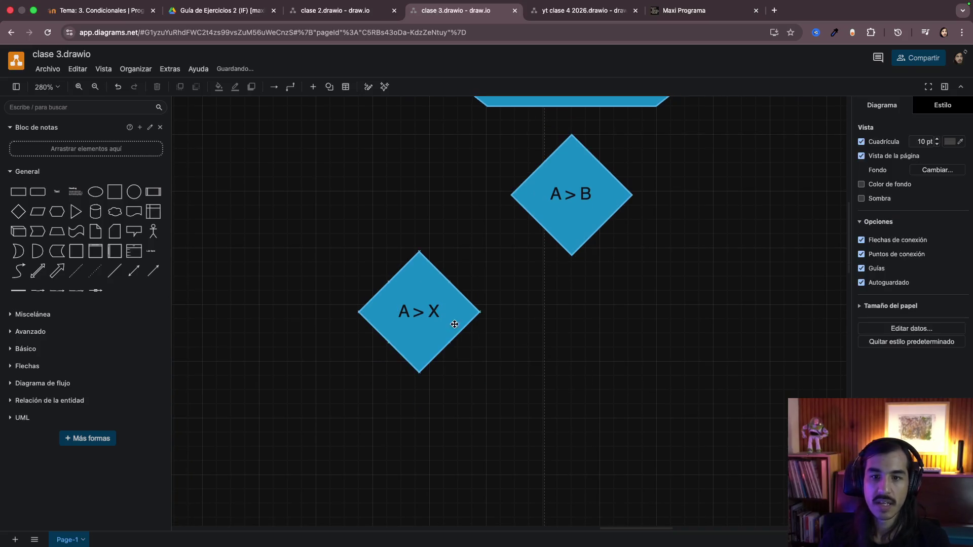
Step: Connect A > B's left side to the top of A > X and paste a third diamond below-left
click(453, 323)
scroll(613, 205, left, 3)
click(646, 194)
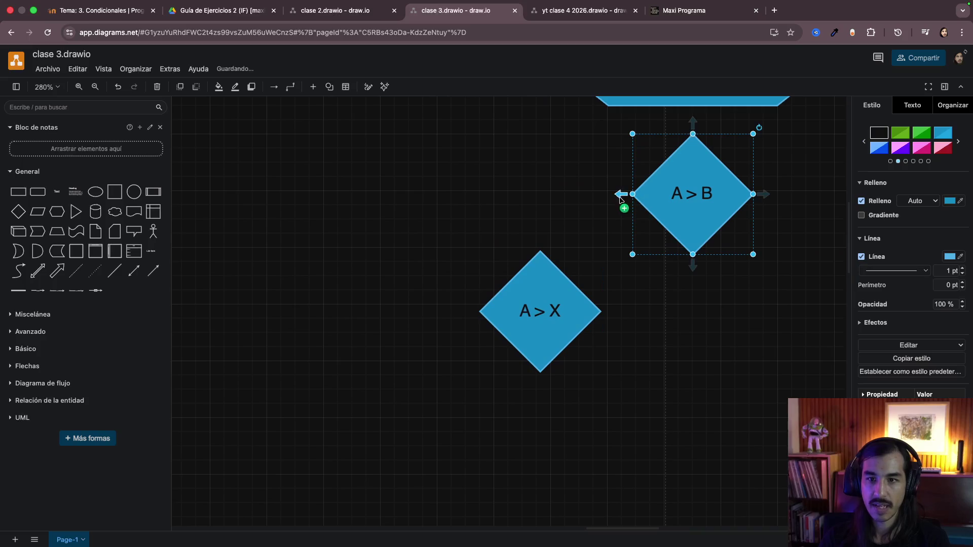
drag(622, 194, 537, 256)
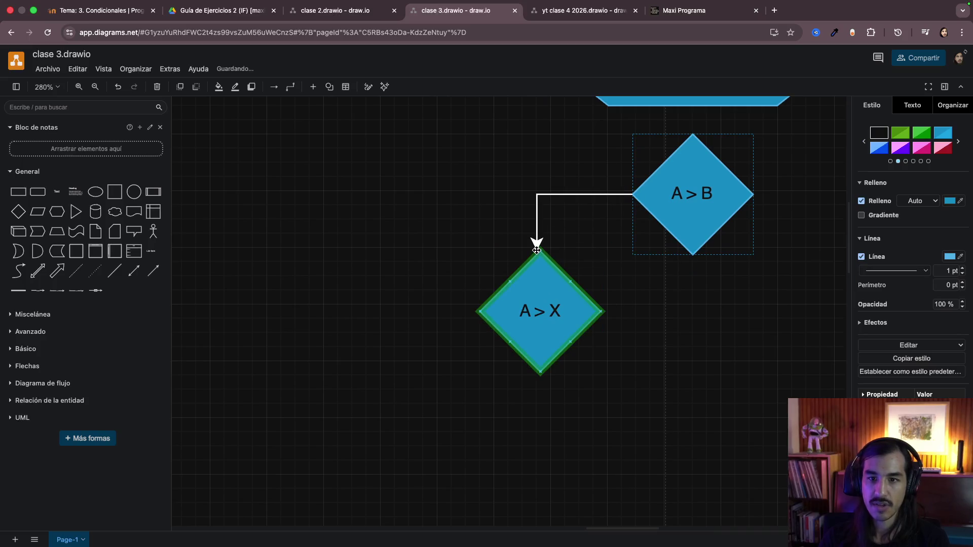
drag(537, 249, 537, 249)
click(434, 282)
scroll(434, 282, left, 3)
key(super+v)
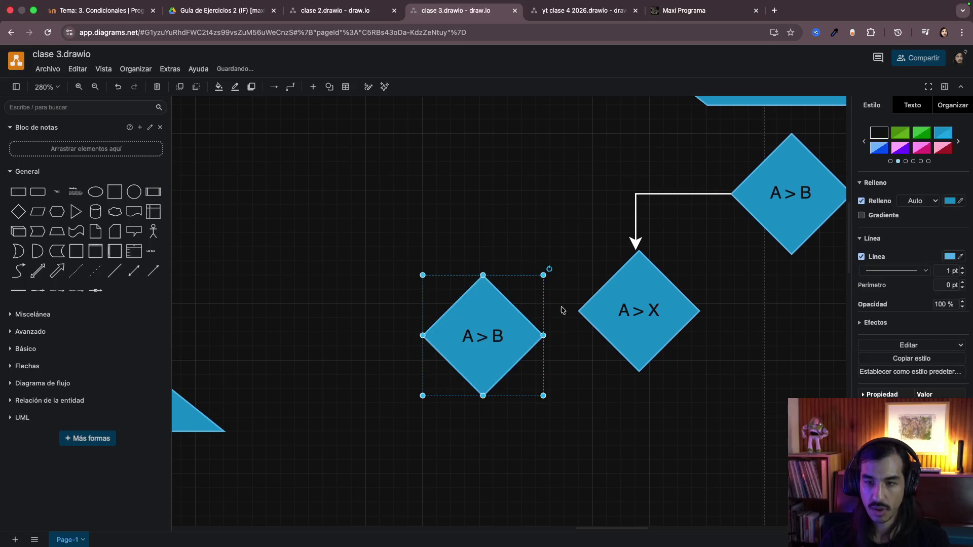
drag(508, 335, 553, 415)
Step: Relabel the second diamond A > C and the third diamond A > D
double_click(656, 310)
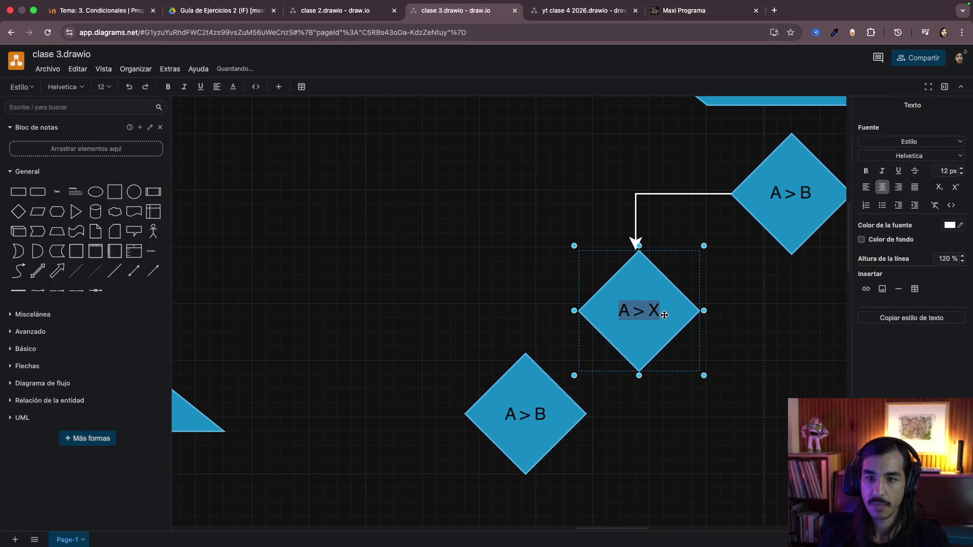
key(BackSpace)
text(C)
click(718, 423)
scroll(717, 422, down, 2)
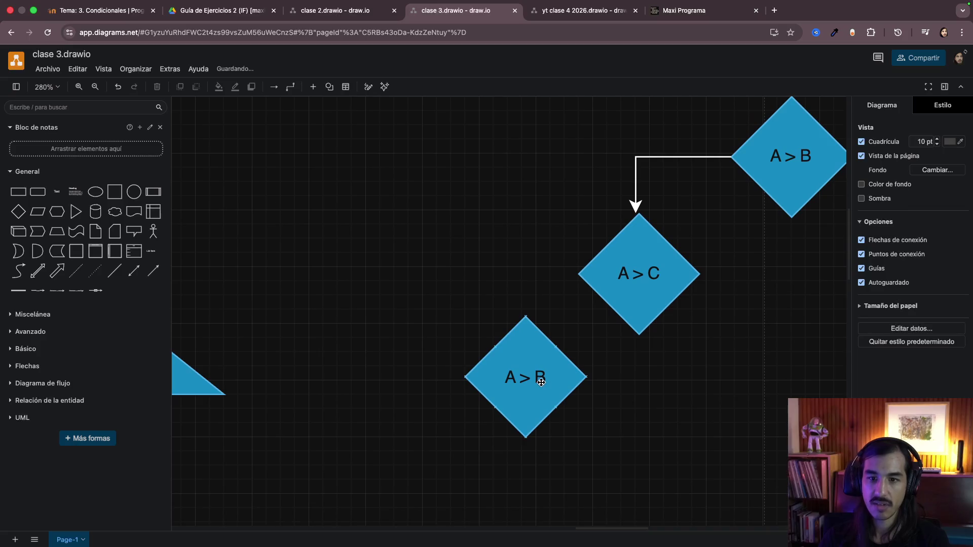
double_click(541, 382)
click(541, 383)
key(BackSpace)
text(D)
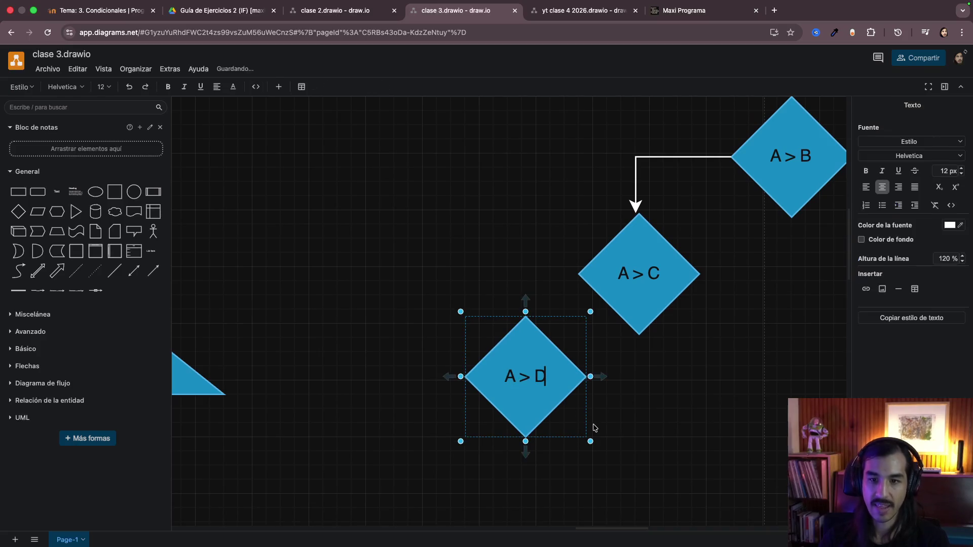
click(596, 428)
click(616, 294)
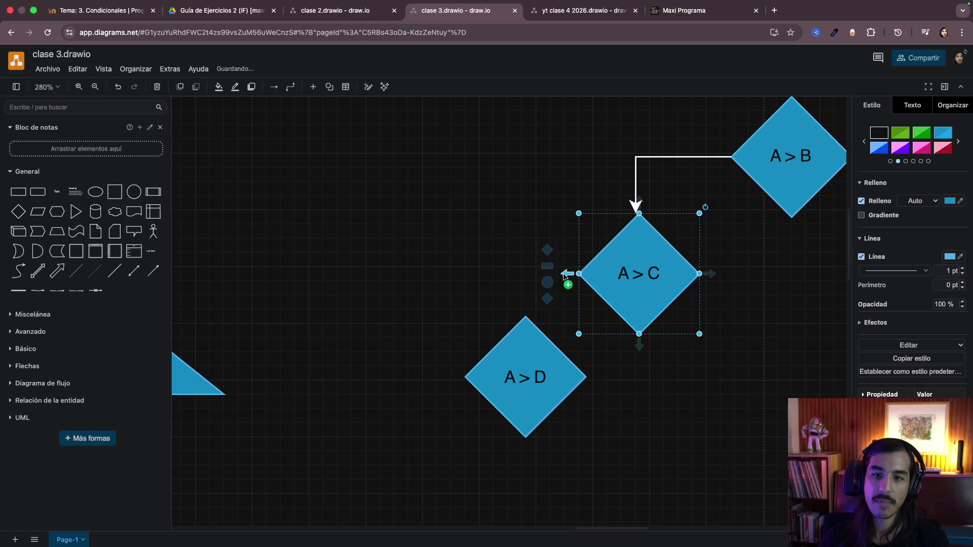
Step: Connect the A > C diamond's left corner to the top of A > D
drag(569, 276, 524, 321)
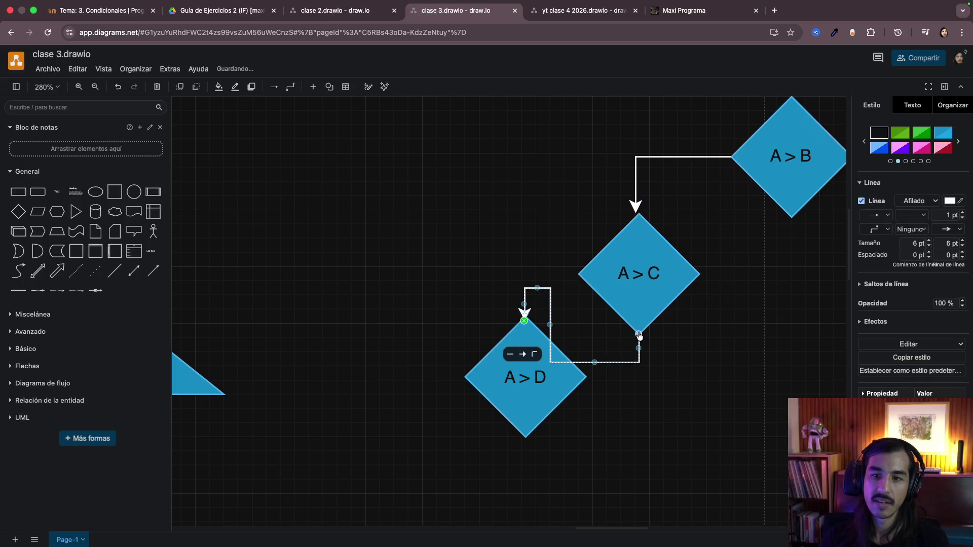
drag(639, 334, 577, 275)
Step: Give A > D two downward arrows from its right and left sides, extending the right one further
click(551, 388)
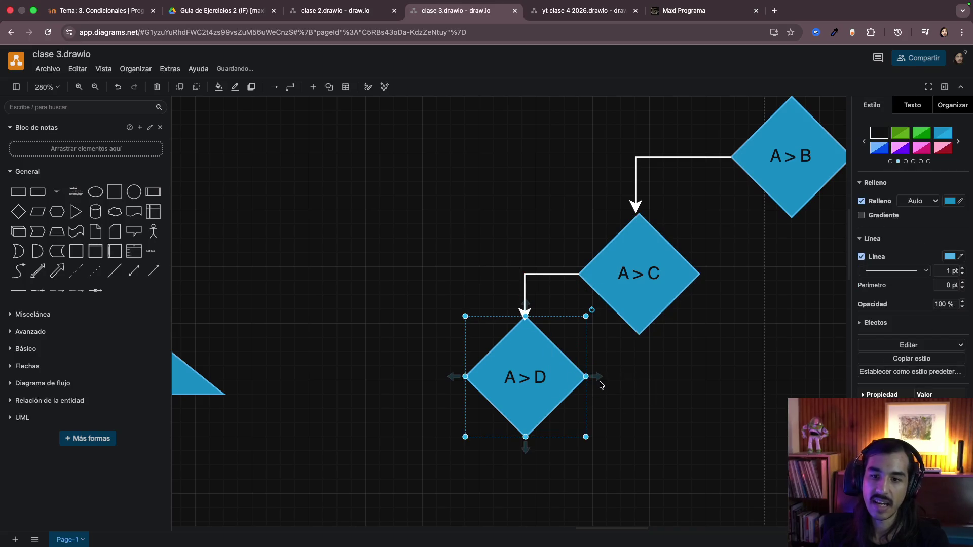
drag(601, 385, 648, 436)
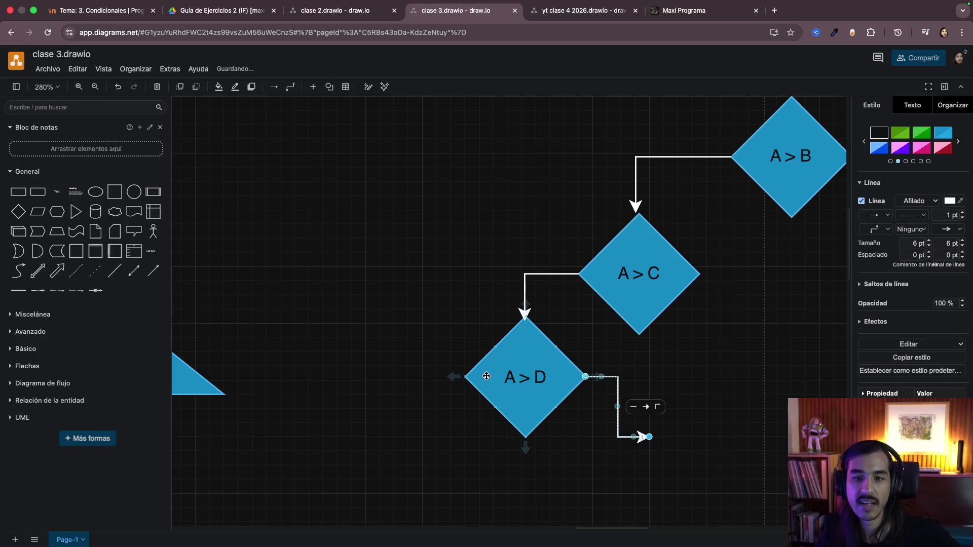
click(470, 378)
drag(450, 378, 385, 479)
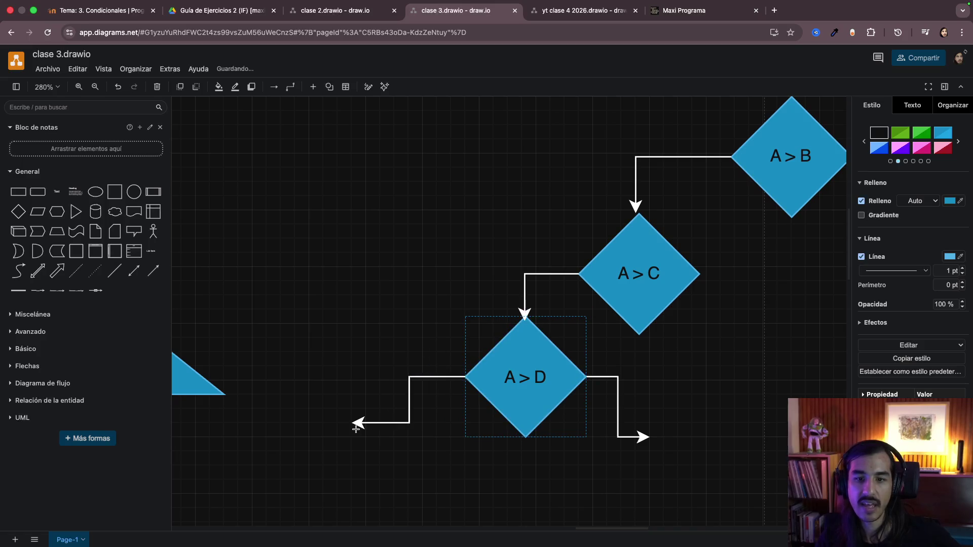
click(642, 437)
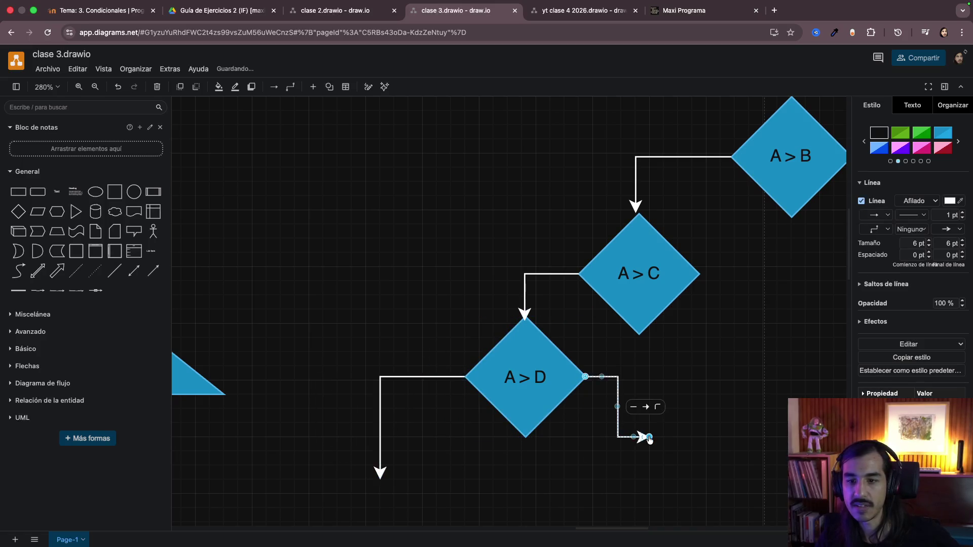
drag(648, 437, 649, 473)
Step: Draw an arrow from A > C's right side and place a pasted diamond at its end for relabelling as C > D
click(693, 273)
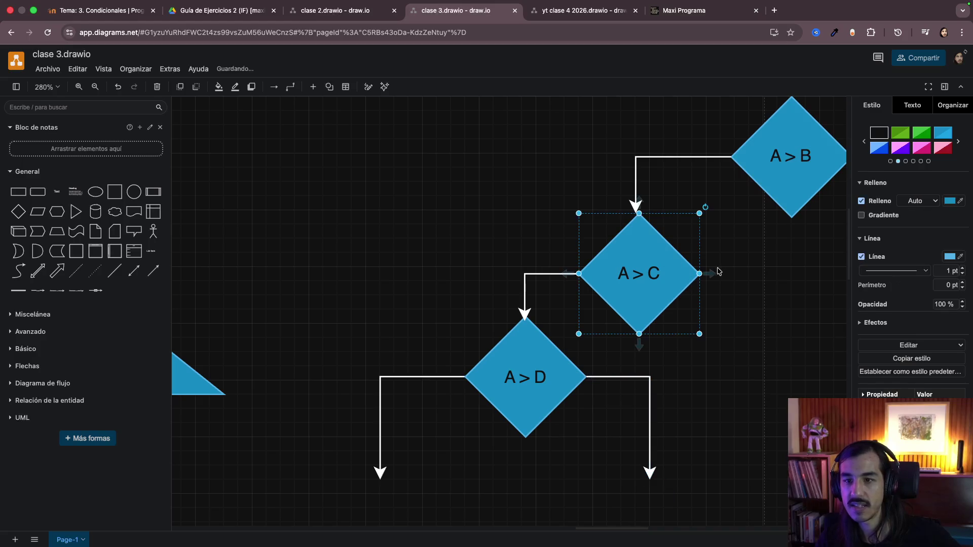
mouse_move(715, 276)
mouse_down()
mouse_move(778, 331)
mouse_move(763, 393)
mouse_up()
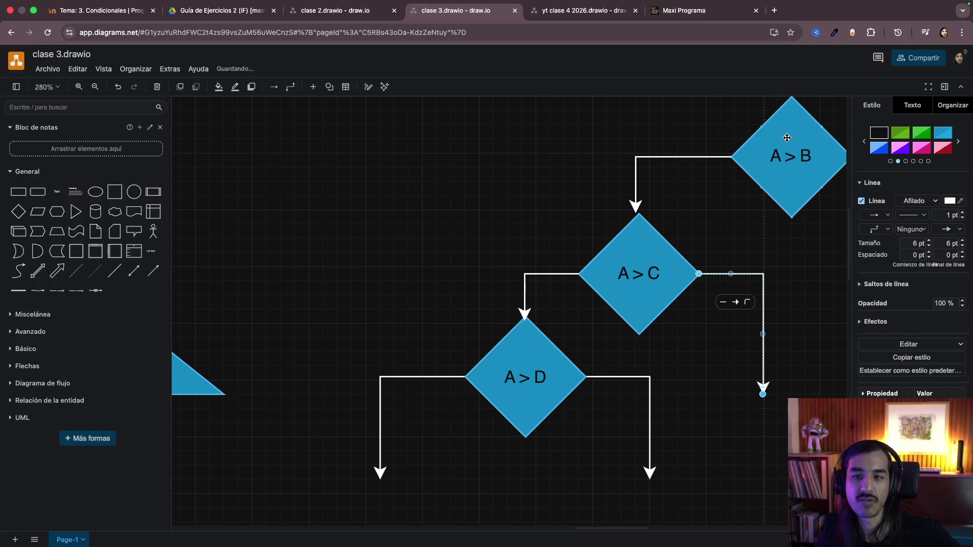
scroll(736, 317, right, 3)
scroll(736, 317, right, 2)
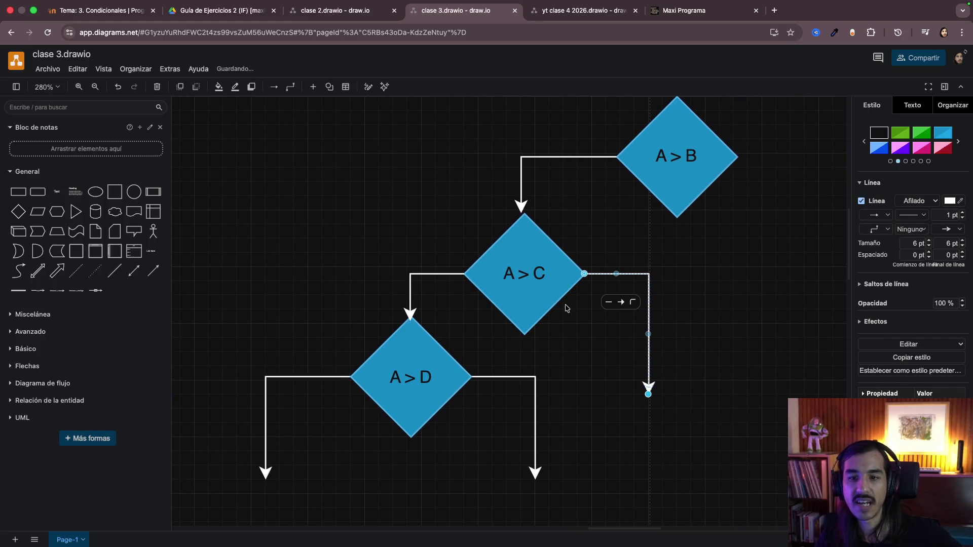
scroll(624, 391, down, 1)
key(ctrl+v)
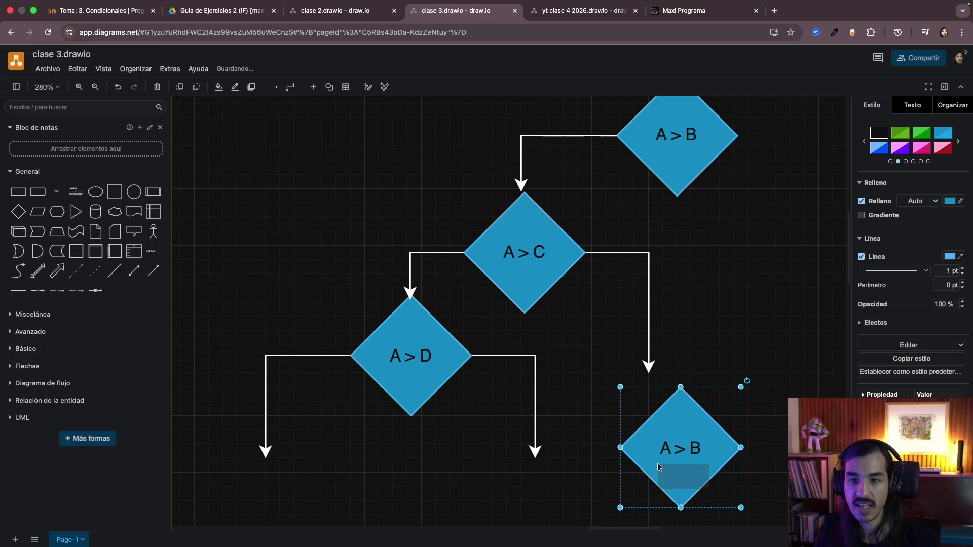
click(709, 492)
drag(683, 450, 656, 435)
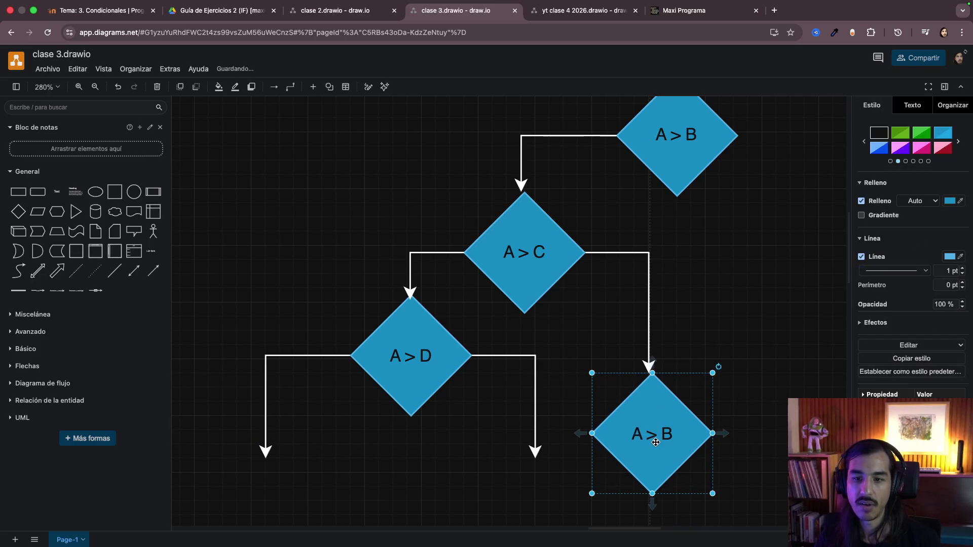
double_click(655, 435)
text(C >)
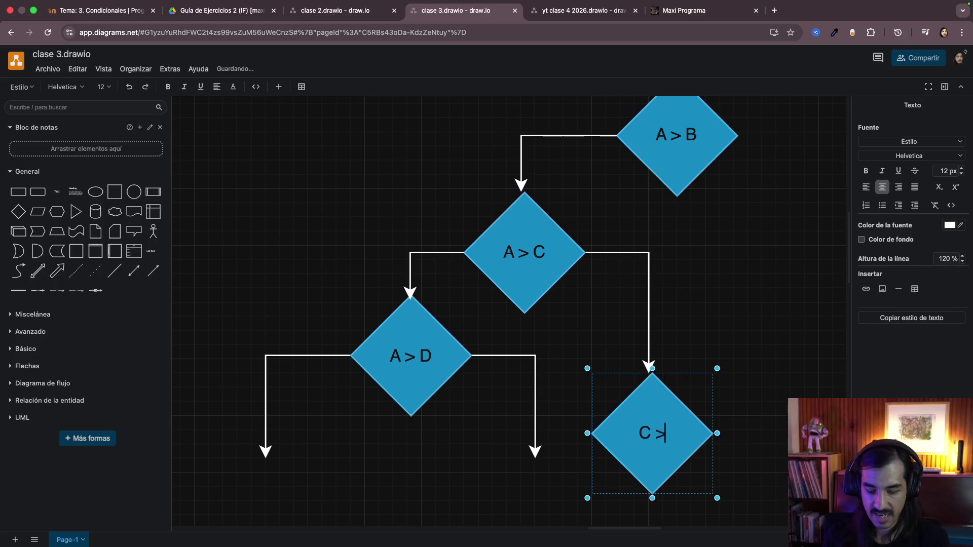
text( D)
Step: Finish the C > D label and review the four-decision chain, selecting the A > B diamond
click(717, 398)
click(663, 405)
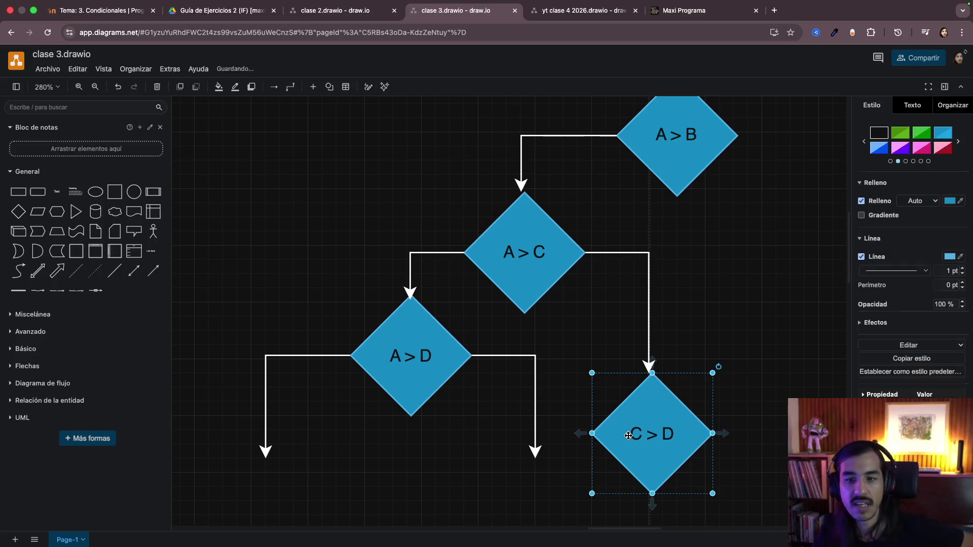
scroll(688, 273, up, 2)
scroll(364, 356, down, 2)
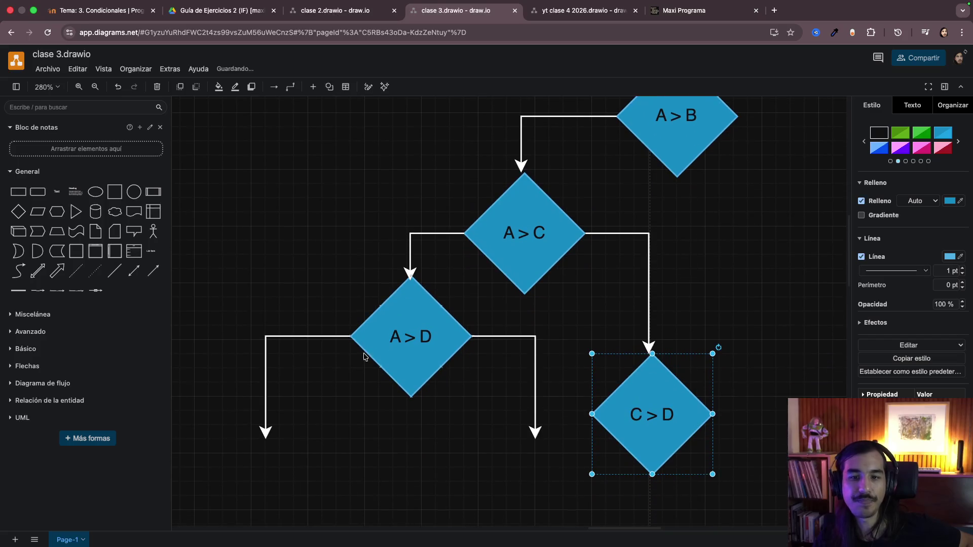
scroll(645, 239, right, 2)
scroll(646, 239, up, 3)
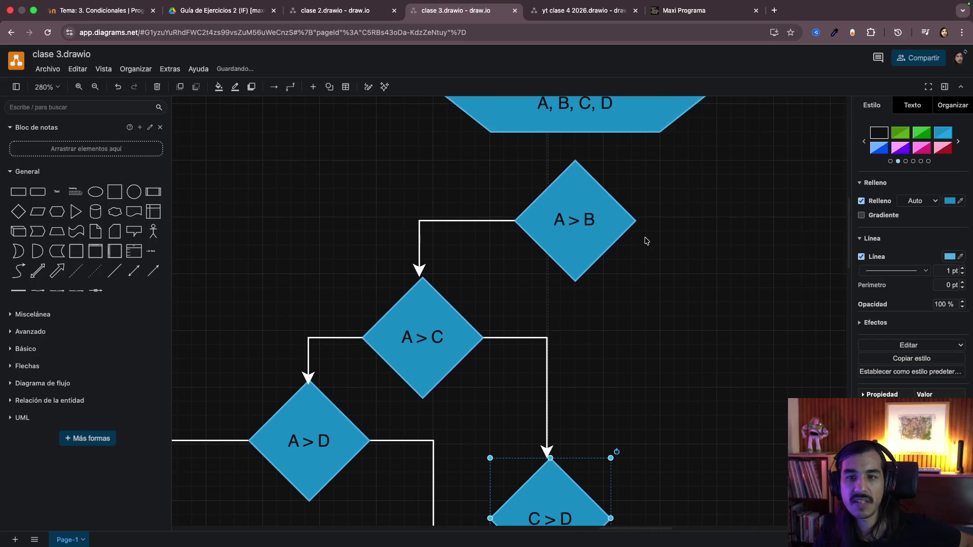
click(638, 228)
scroll(684, 232, right, 5)
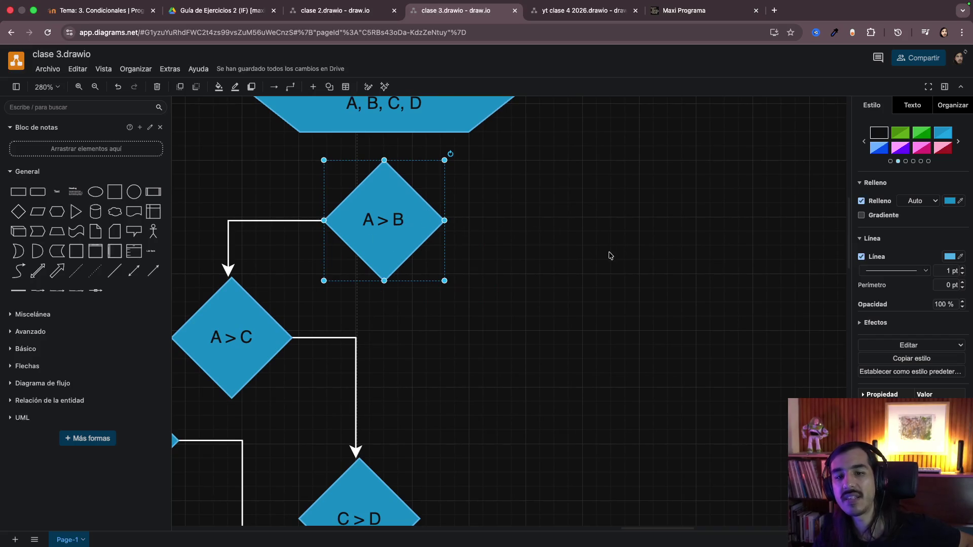
scroll(684, 387, right, 3)
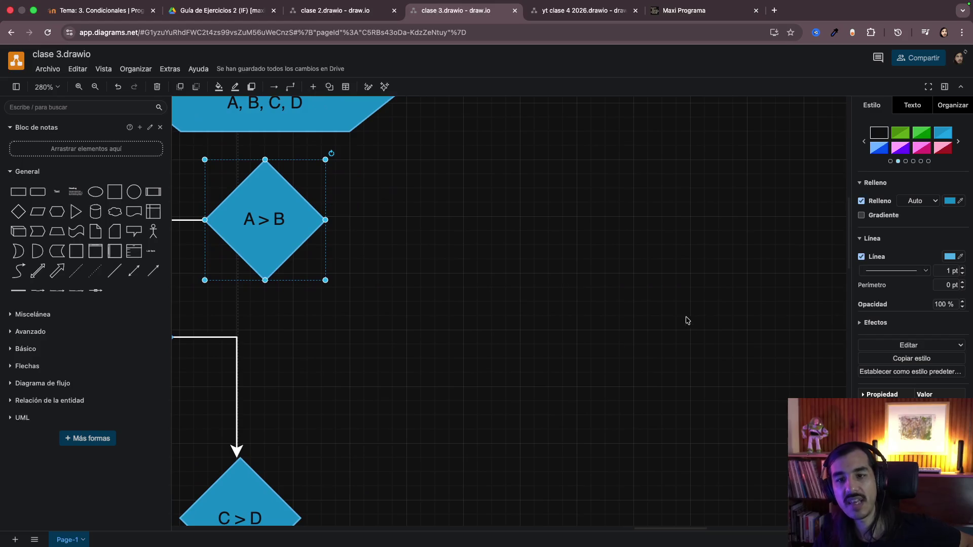
scroll(627, 332, left, 5)
scroll(629, 334, left, 4)
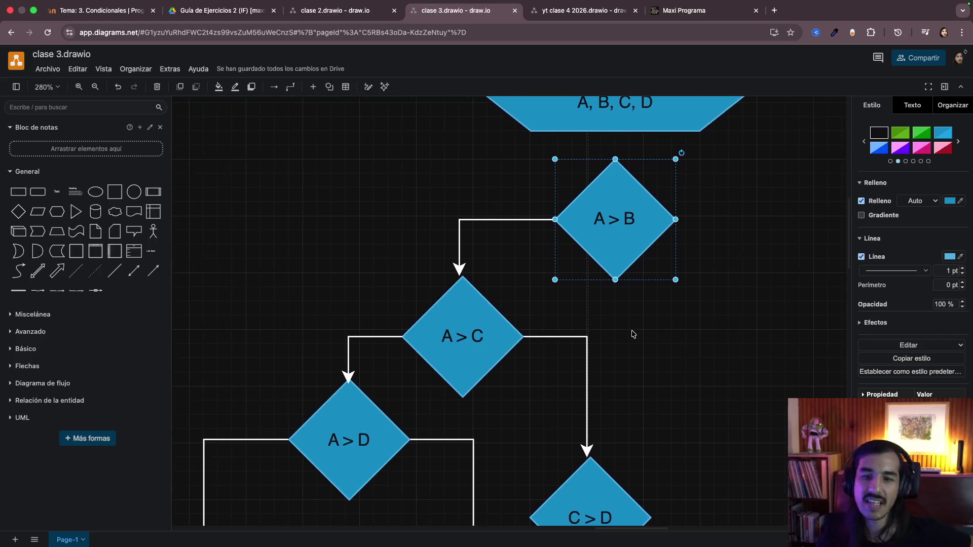
scroll(631, 333, down, 2)
ctrl+scroll(631, 334, down, 3)
click(632, 334)
click(623, 217)
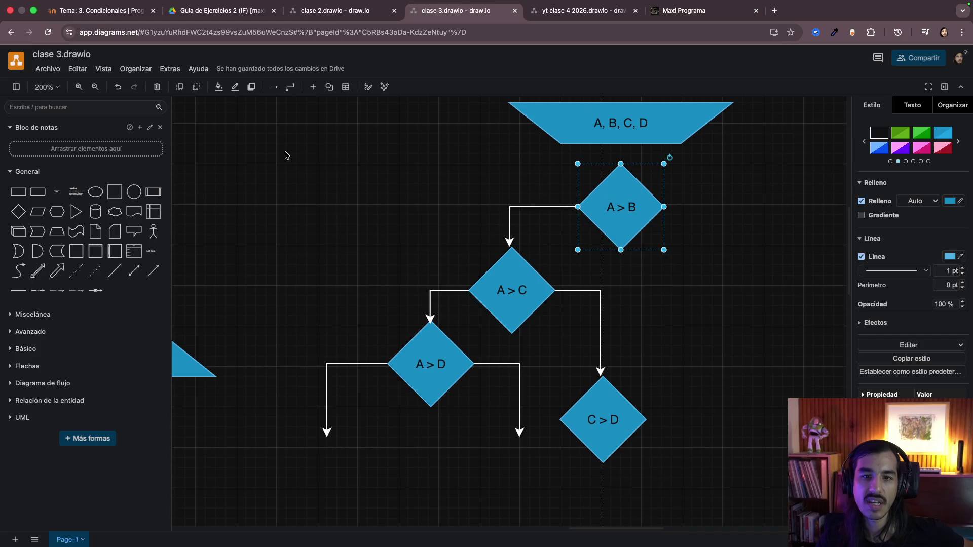
Step: Delete all four comparison diamonds and their arrows, keeping only the A, B, C, D input shape
drag(285, 155, 700, 473)
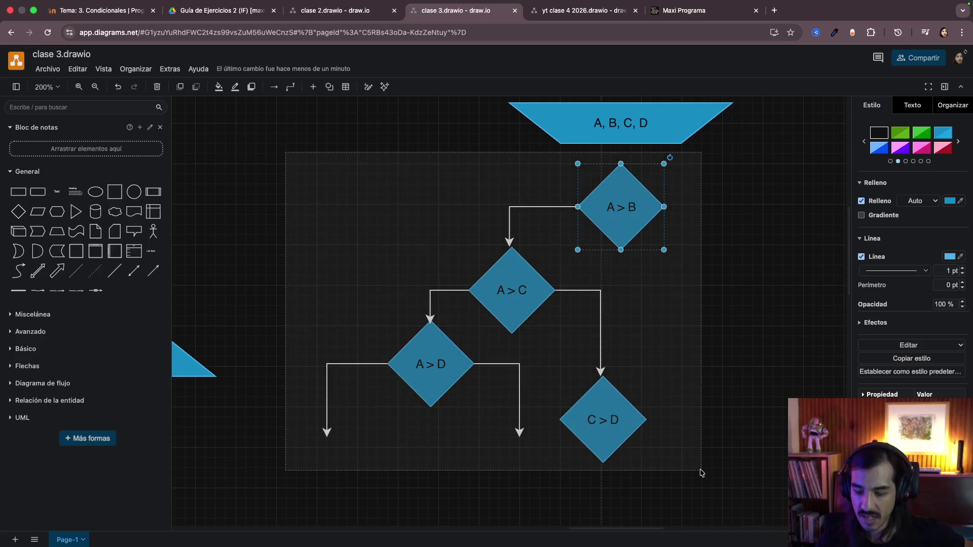
key(Delete)
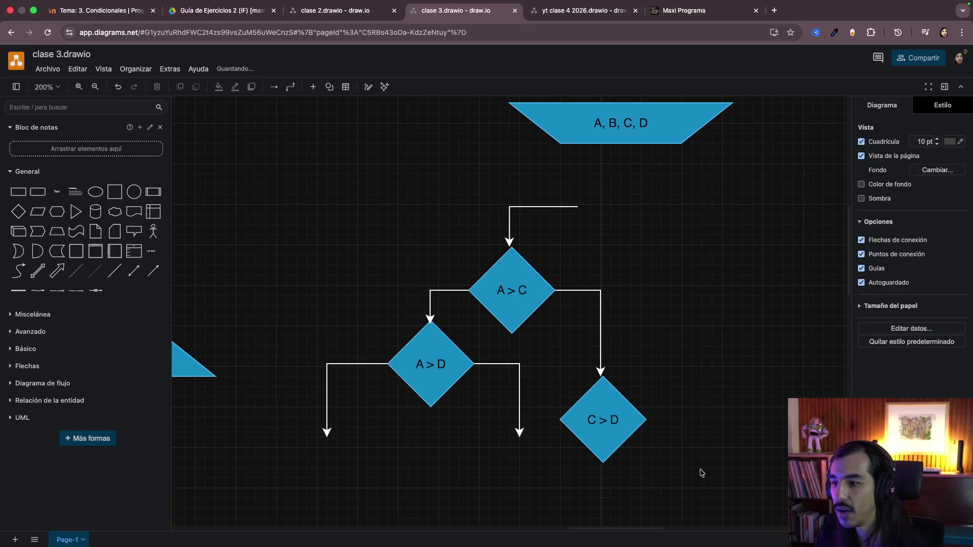
drag(667, 194, 356, 491)
key(Delete)
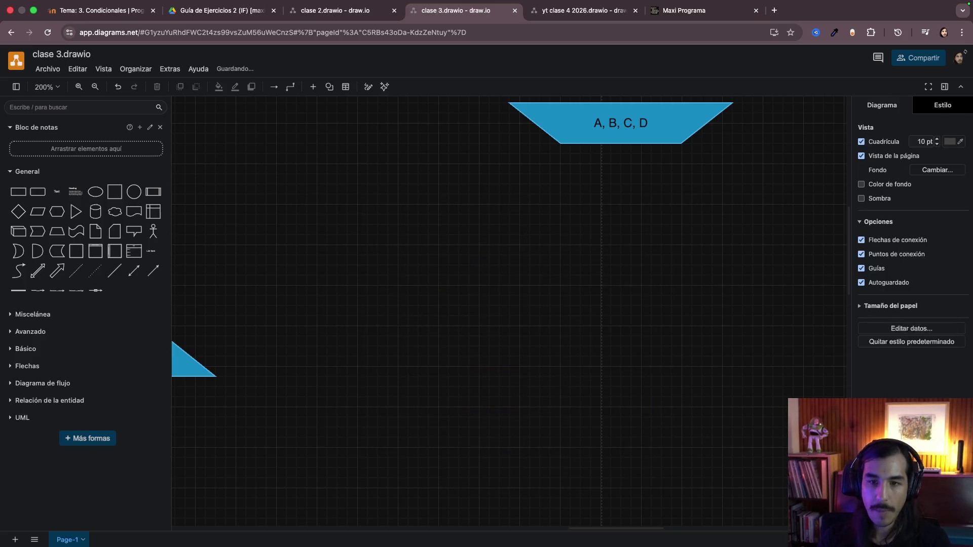
scroll(688, 256, up, 2)
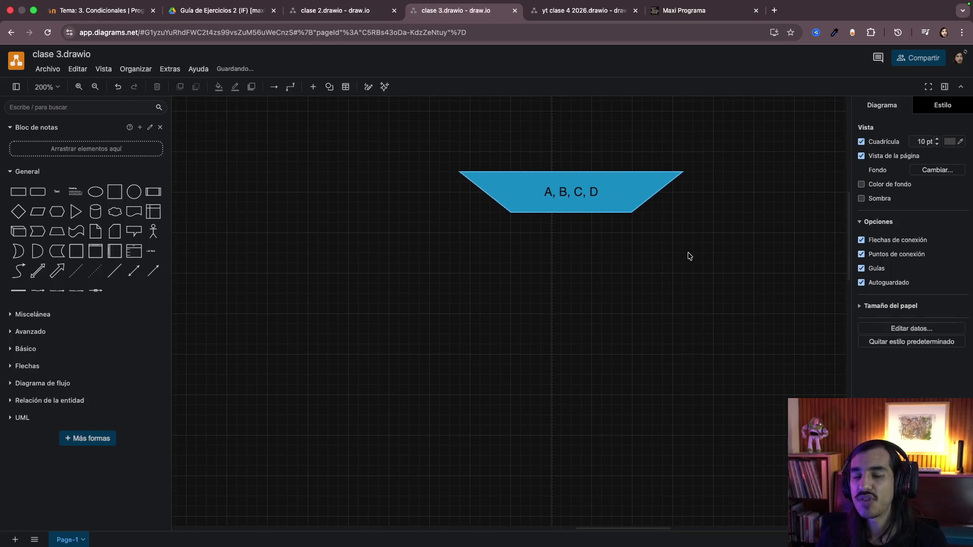
scroll(688, 256, up, 3)
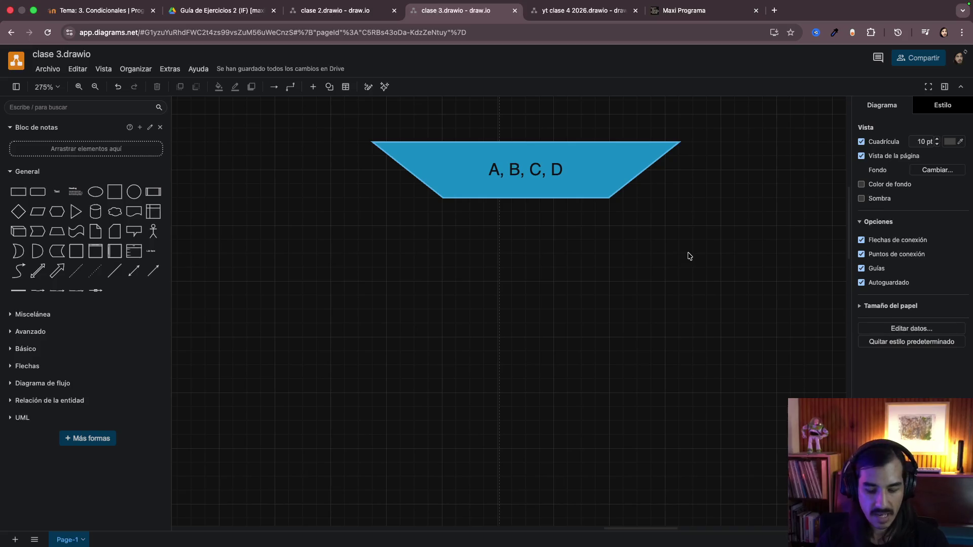
key(ctrl+v)
drag(742, 327, 532, 312)
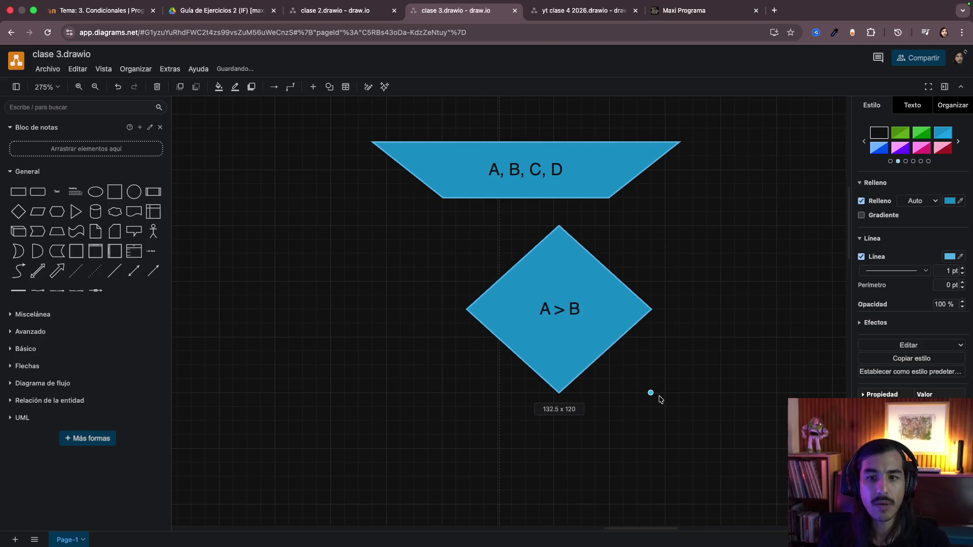
drag(587, 346, 667, 416)
drag(554, 312, 526, 311)
click(691, 304)
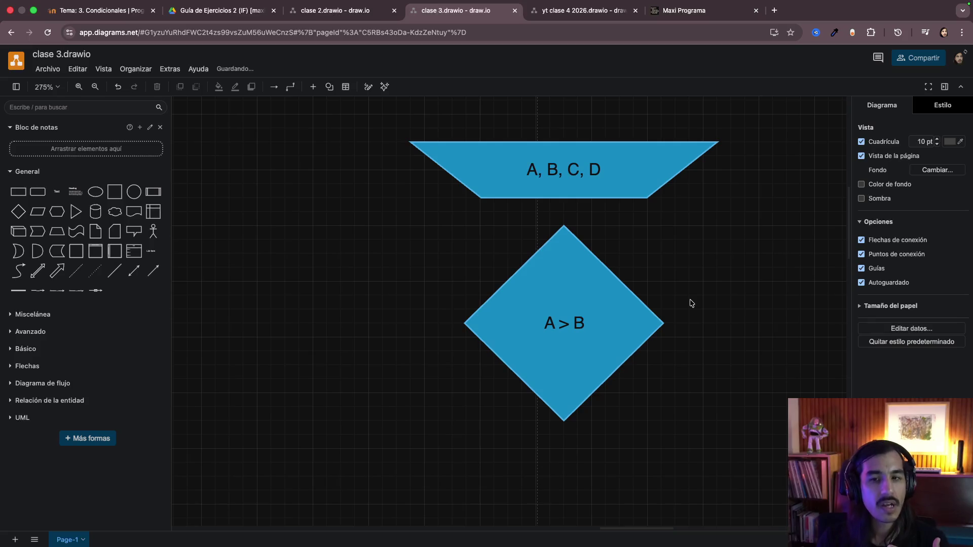
Step: Place an 'Operadores Lógicos' text heading at the upper left and widen it onto one line
click(58, 196)
drag(506, 314, 272, 204)
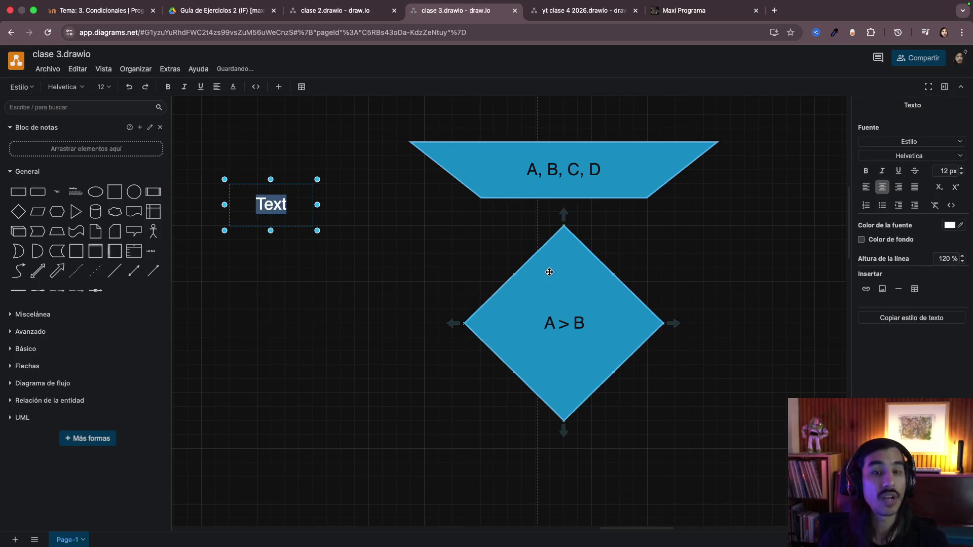
text(Operadores L)
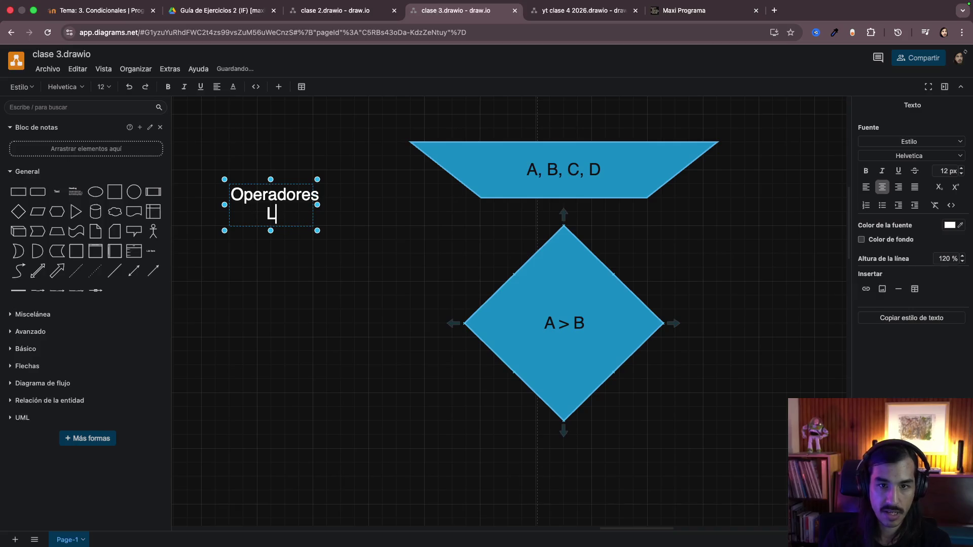
text(ógicos)
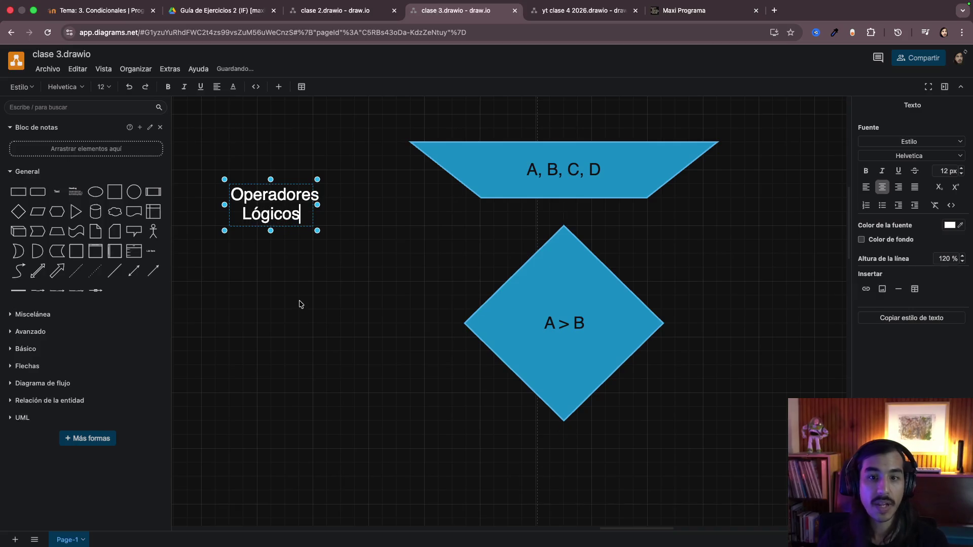
click(291, 230)
mouse_move(335, 206)
mouse_down()
mouse_move(411, 219)
mouse_move(315, 195)
mouse_up()
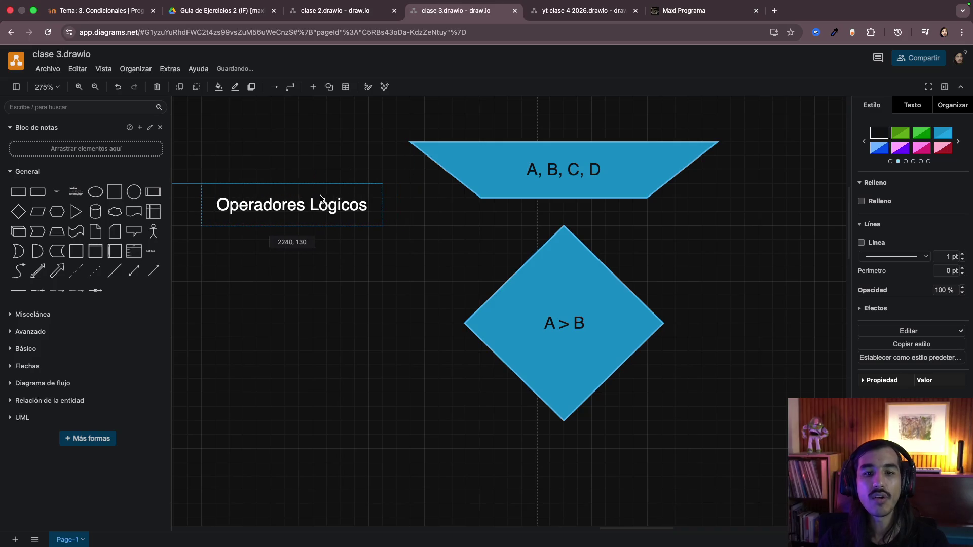
Step: Add blank lines below the Operadores Lógicos heading for later entries
double_click(315, 195)
key(Right)
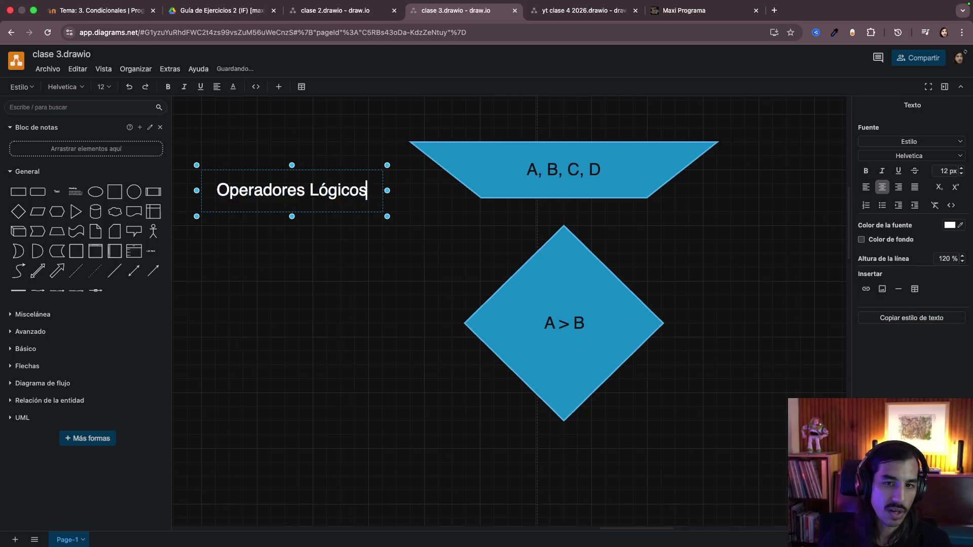
key(Return)
key(Return)
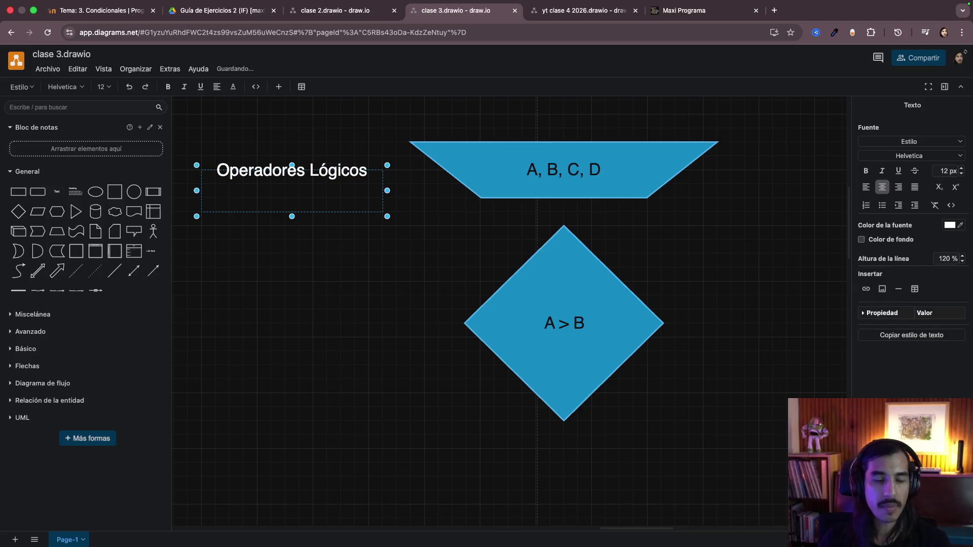
Step: Add 'A > C' on a new line below A > B in the diamond, then reopen the note for editing
click(296, 249)
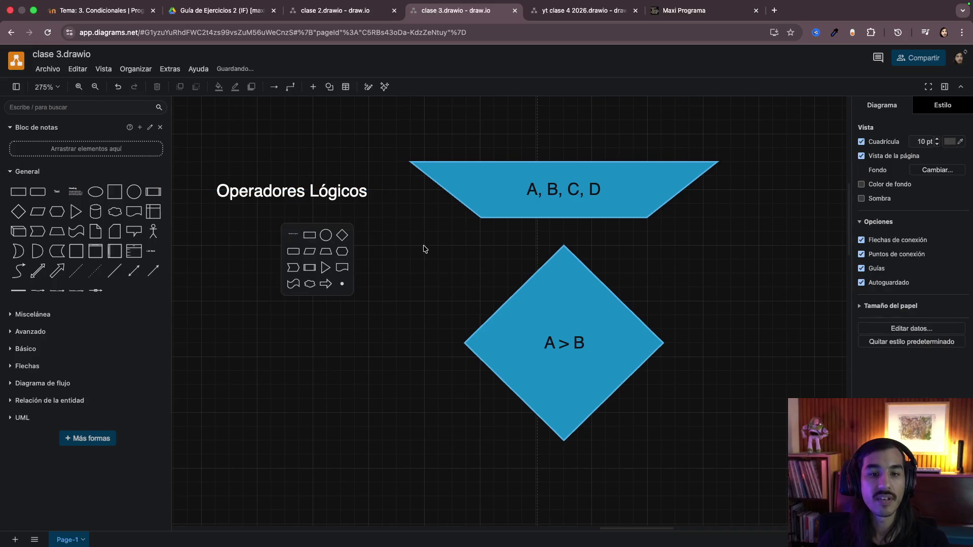
double_click(558, 370)
key(Right)
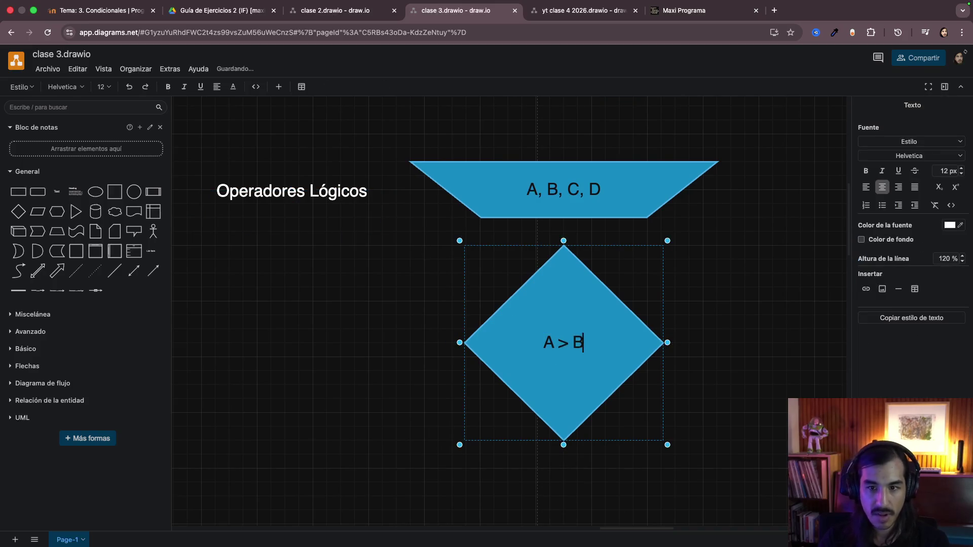
key(Return)
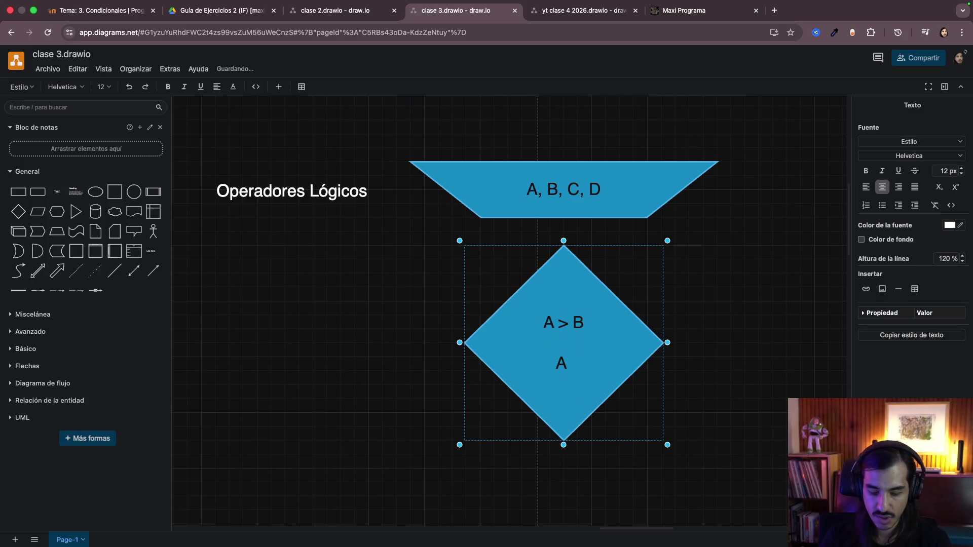
text(> C)
click(713, 312)
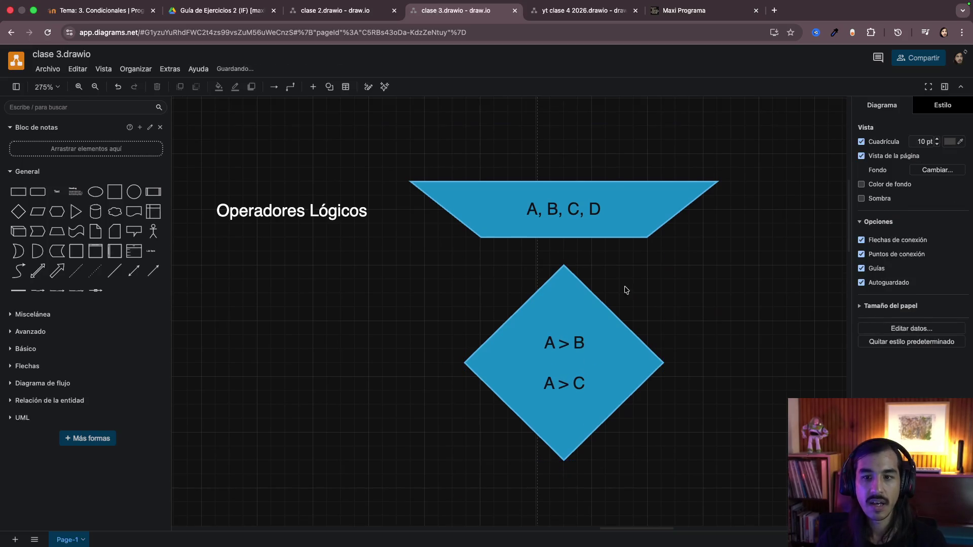
double_click(317, 222)
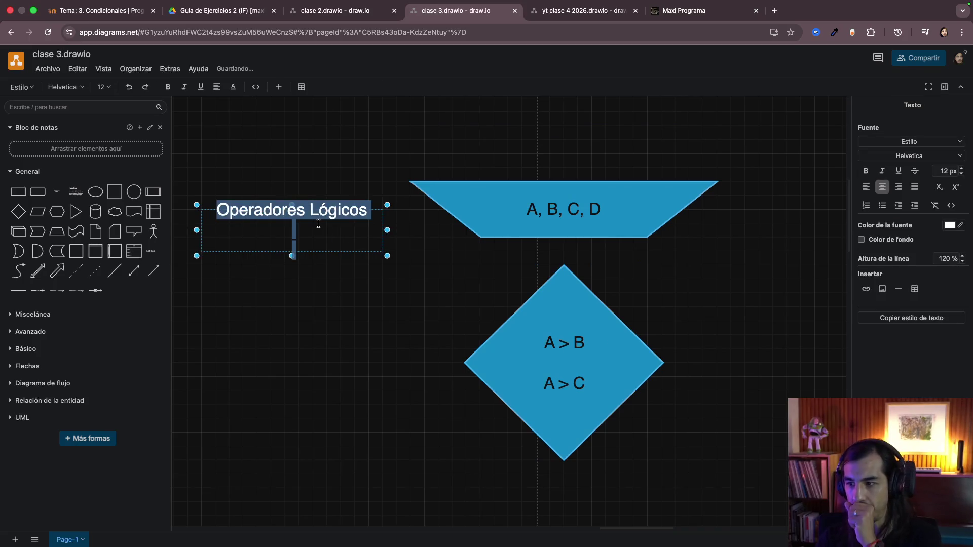
Step: List AND and OR on separate lines under the heading, removing the extra NOT line
click(301, 231)
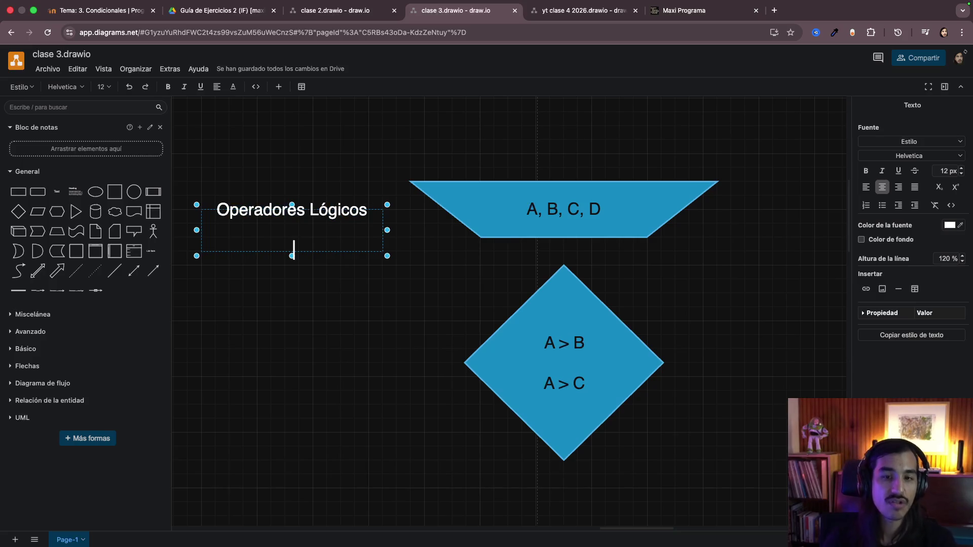
text(AND)
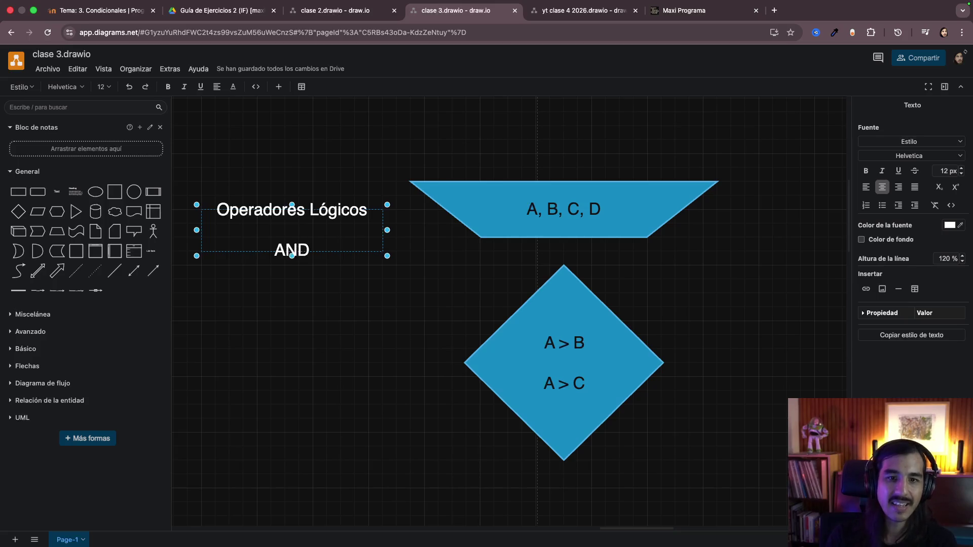
key(Return)
text(OR)
key(Return)
text(NOT)
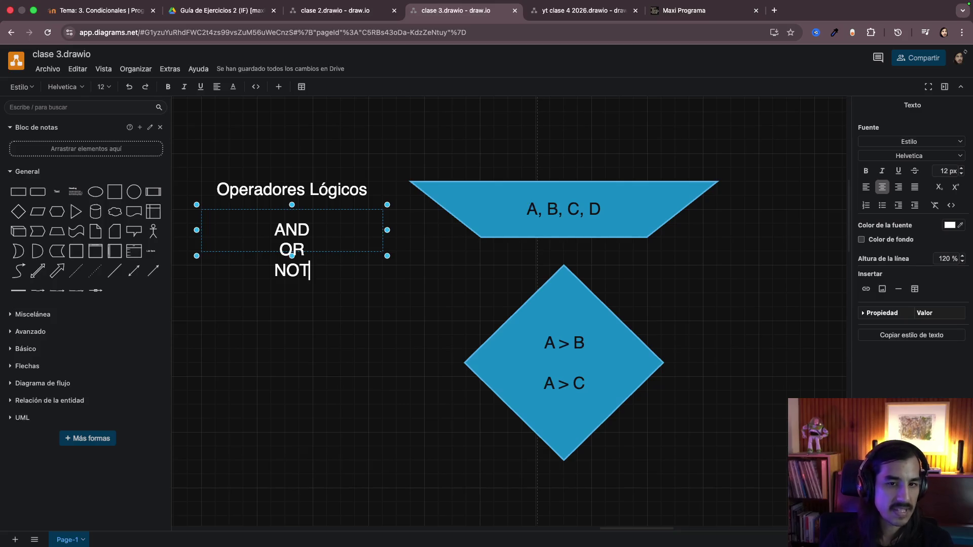
key(BackSpace)
key(BackSpace)
key(BackSpace)
key(BackSpace)
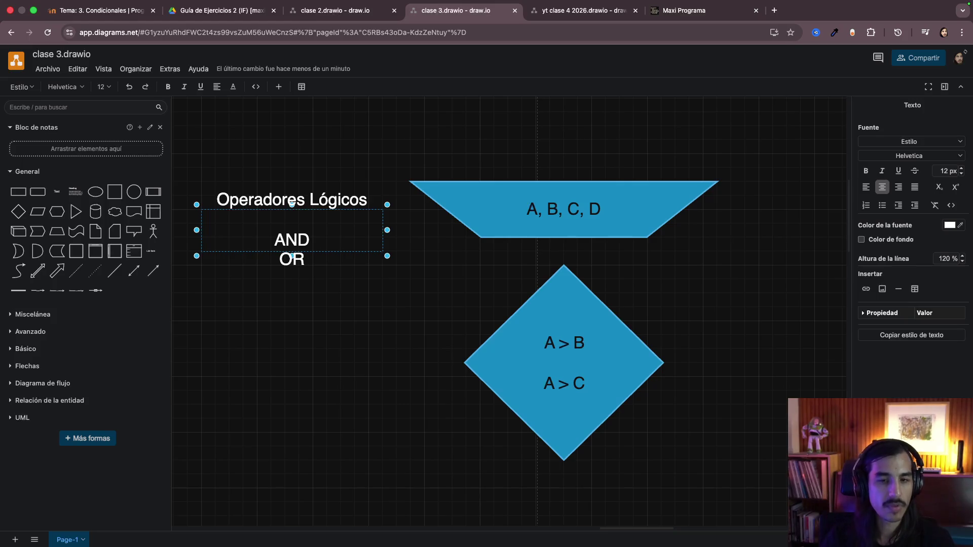
Step: Highlight the words AND and OR in turn while explaining the note
double_click(290, 236)
click(293, 258)
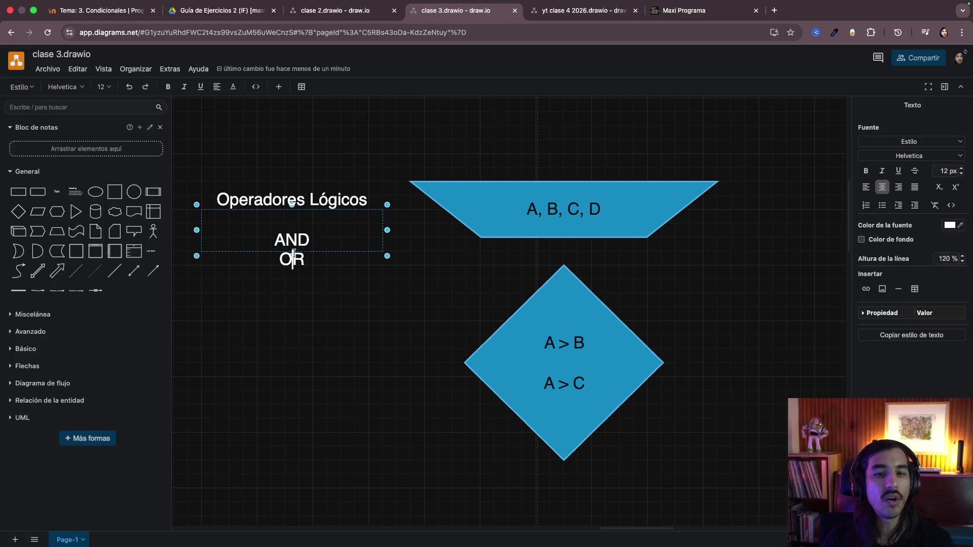
double_click(296, 238)
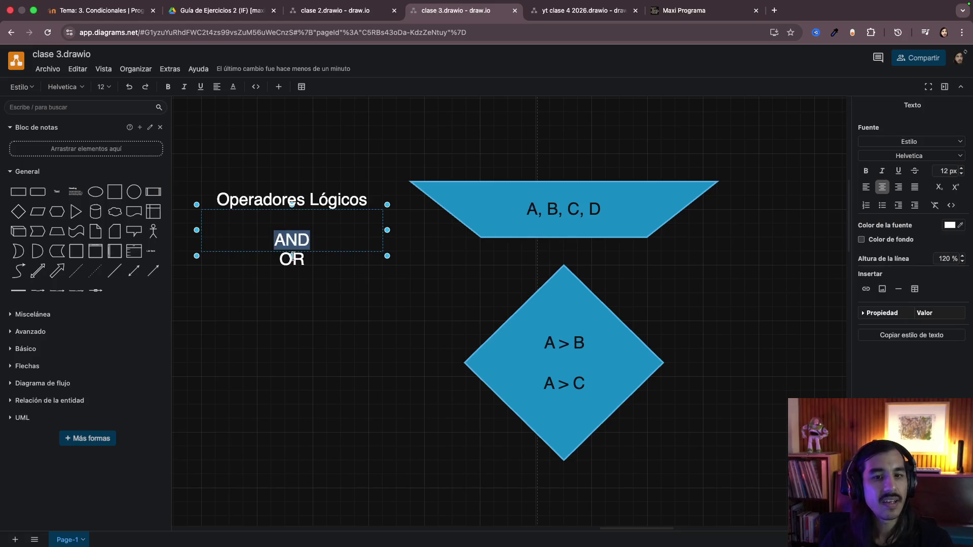
double_click(293, 259)
click(309, 239)
double_click(291, 239)
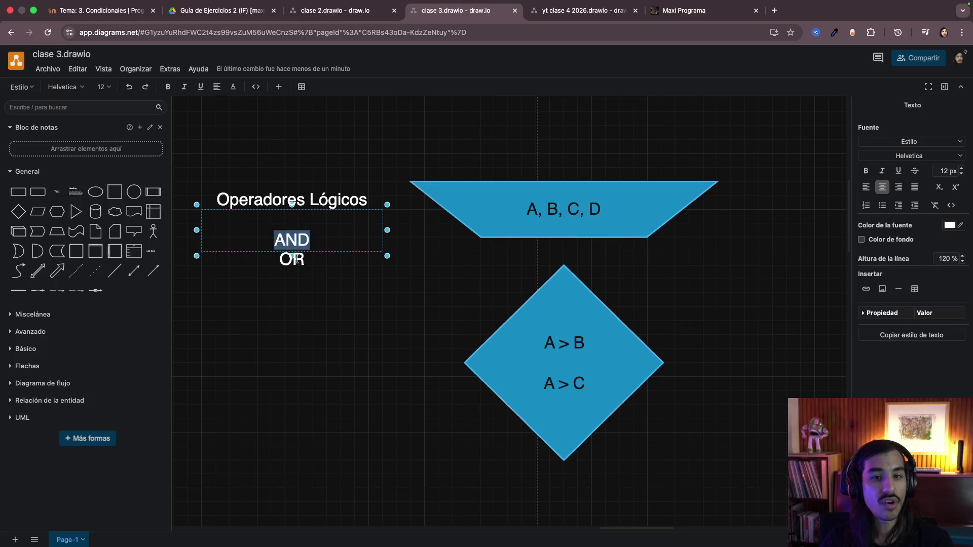
click(295, 260)
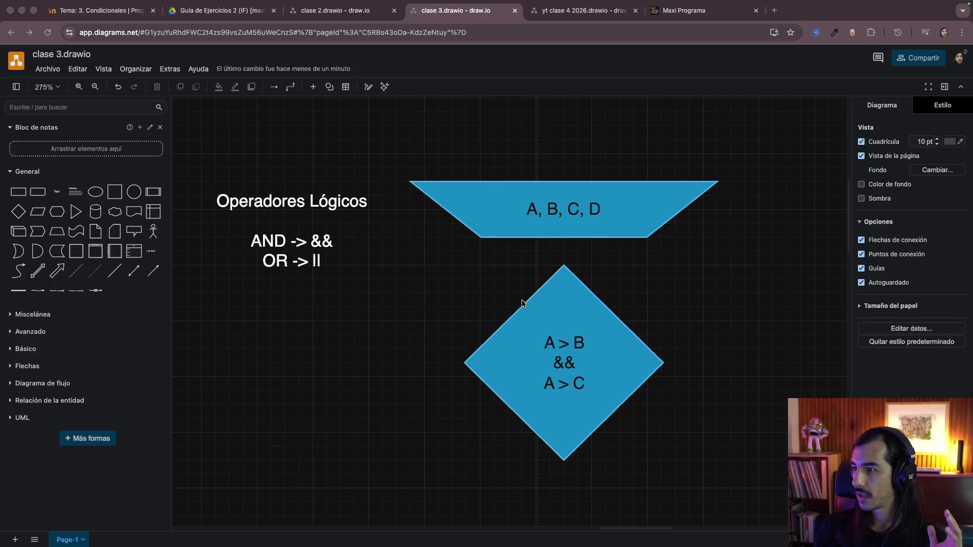
click(514, 336)
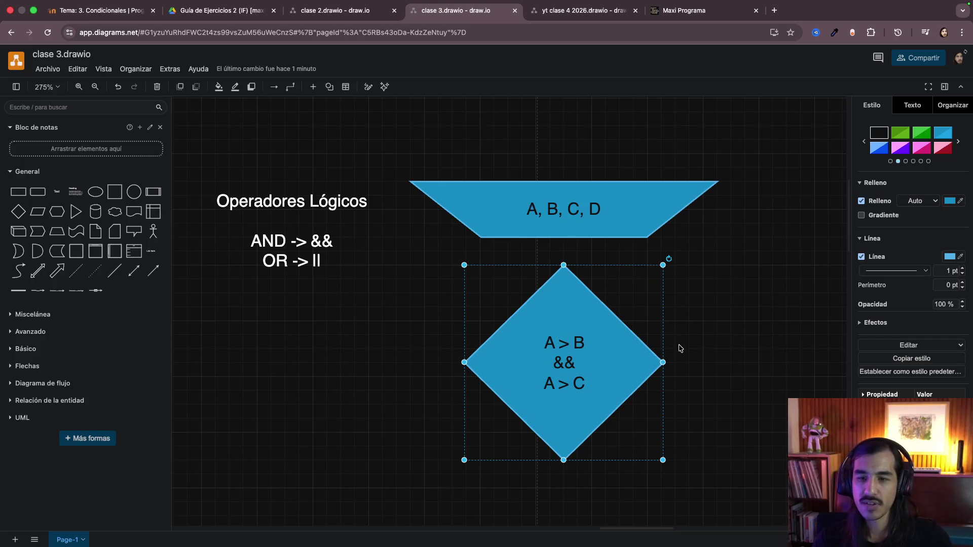
click(365, 303)
click(338, 251)
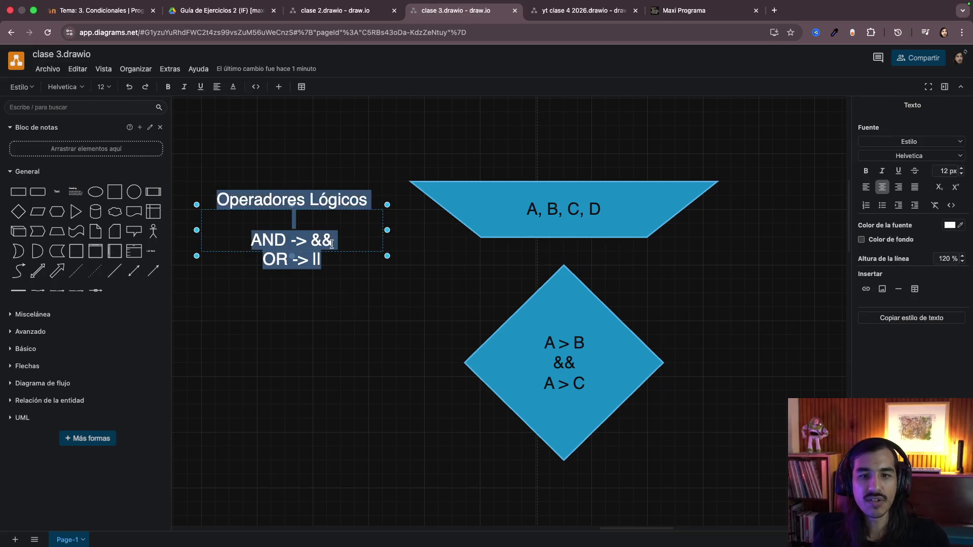
double_click(287, 242)
drag(250, 240, 284, 239)
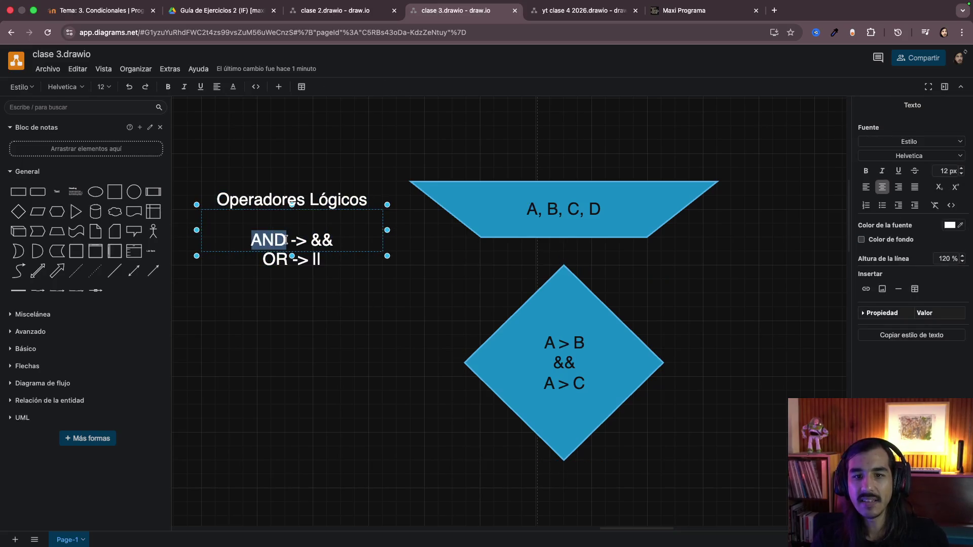
double_click(279, 259)
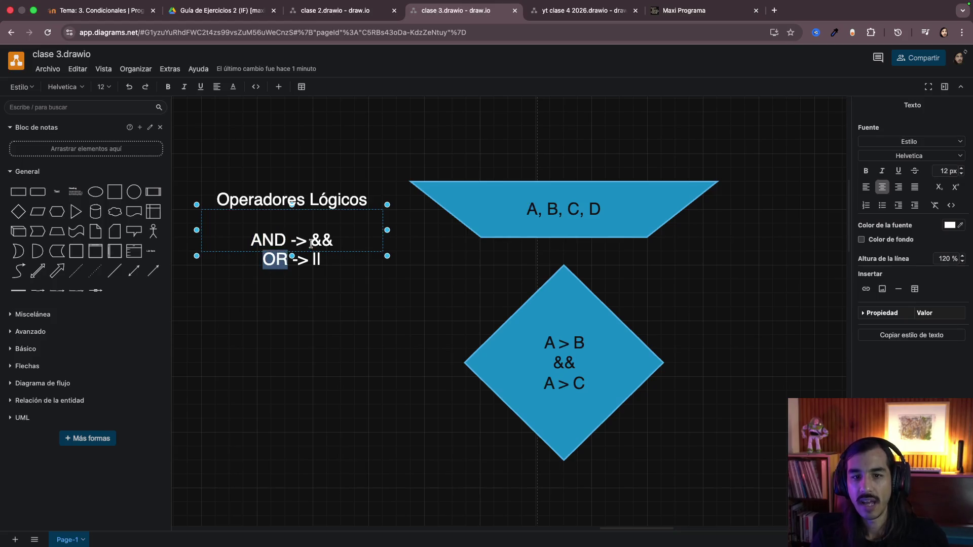
drag(311, 243, 345, 243)
Step: Leave the note and enter the decision diamond's text with the caret at the && line
double_click(318, 259)
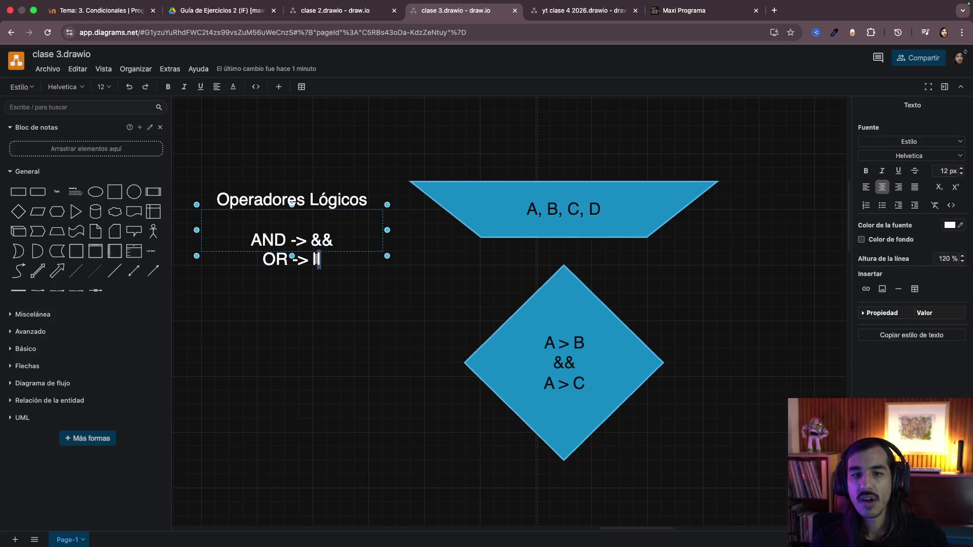
click(351, 317)
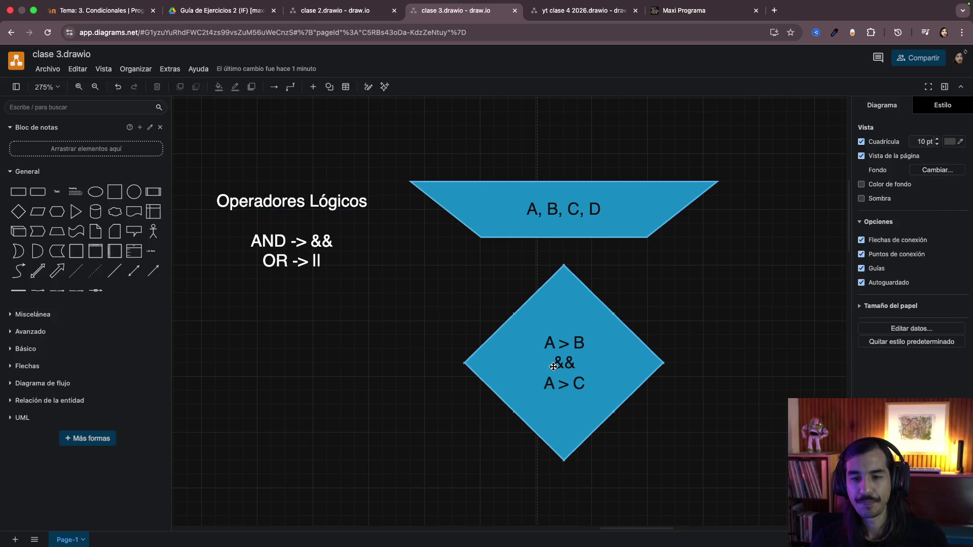
click(553, 366)
double_click(555, 351)
mouse_move(542, 342)
mouse_down()
mouse_move(593, 341)
mouse_move(543, 342)
mouse_up()
double_click(569, 362)
click(568, 362)
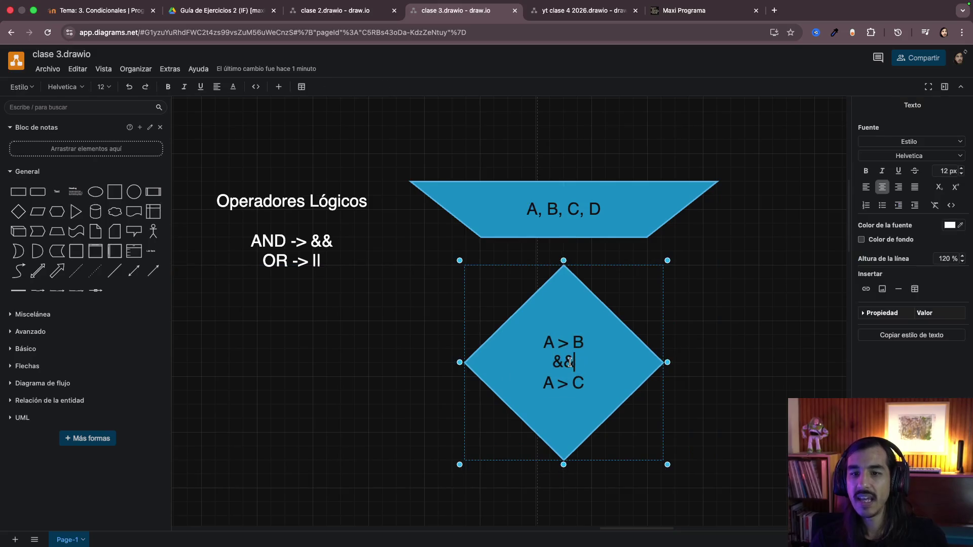
Step: Delete the && line between A > B and A > C, undoing once and deleting again
double_click(564, 362)
key(BackSpace)
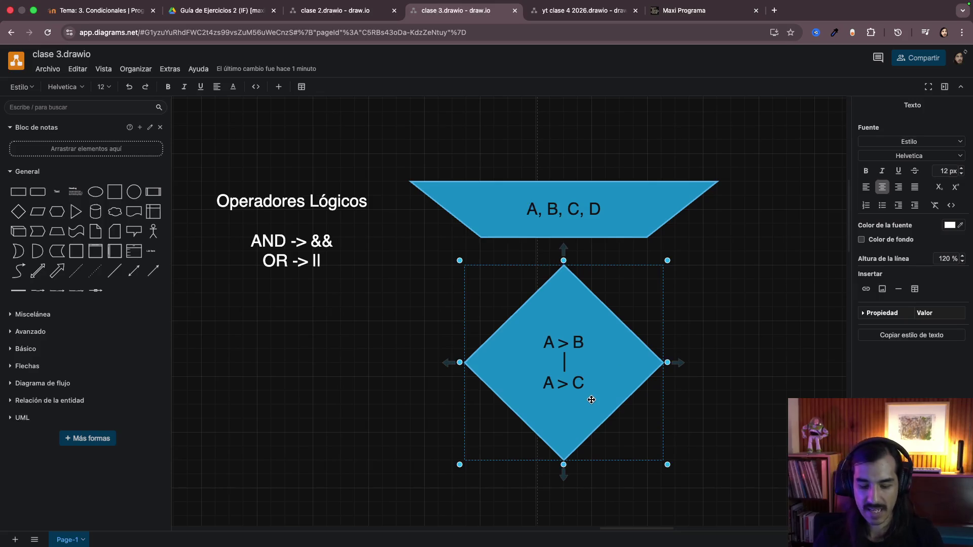
key(ctrl+z)
key(BackSpace)
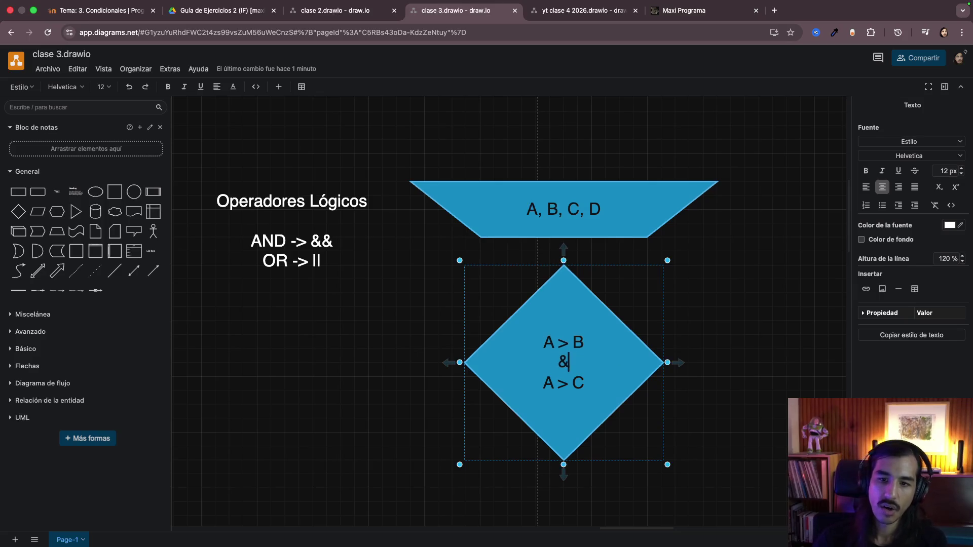
text(|)
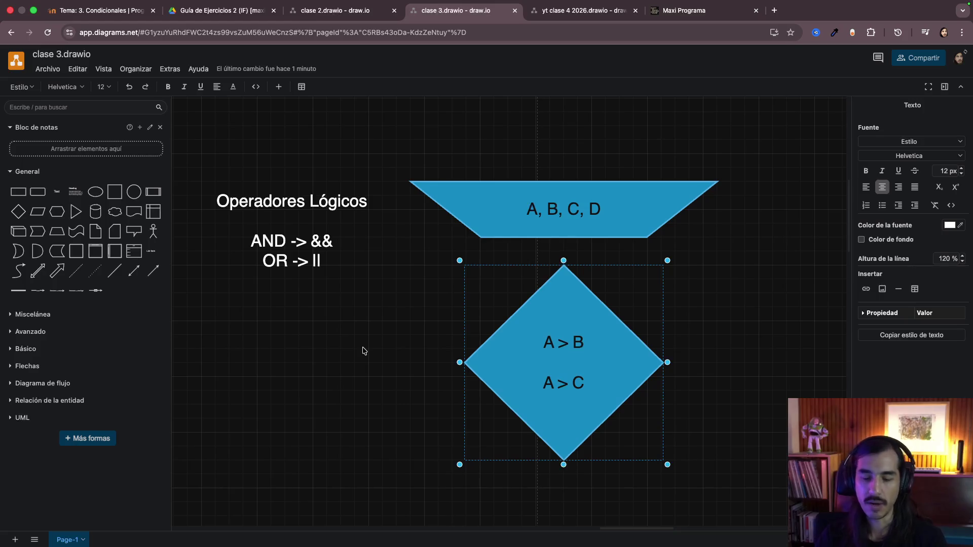
click(363, 385)
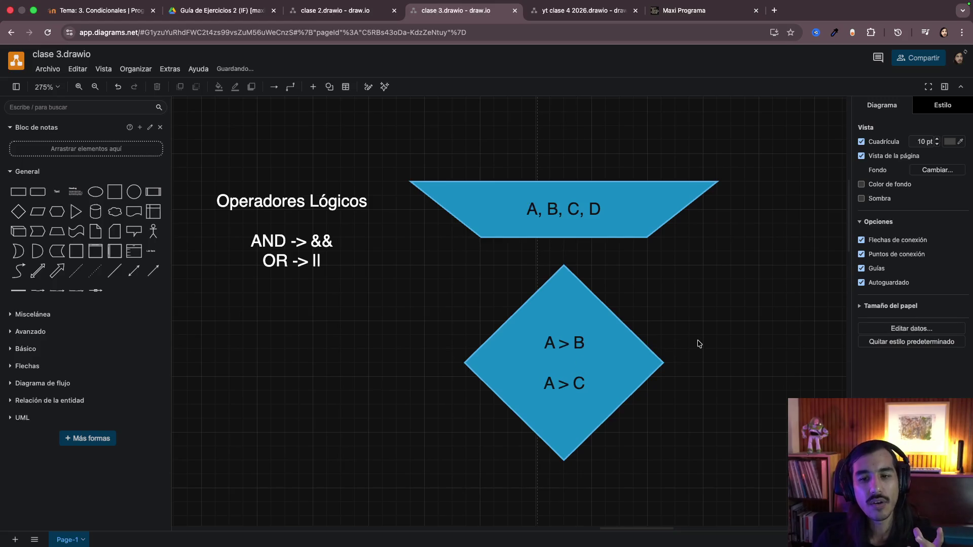
mouse_move(568, 353)
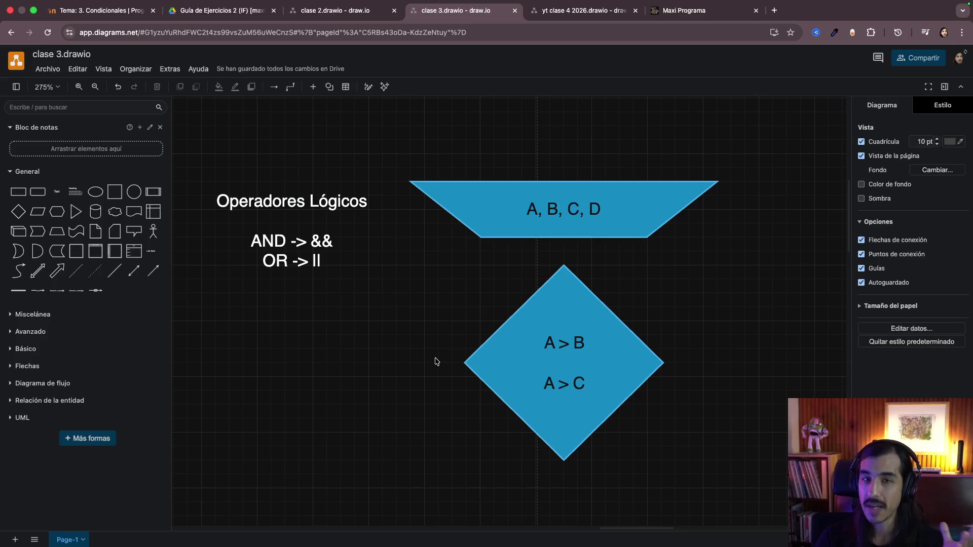
double_click(567, 355)
scroll(565, 363, up, 5)
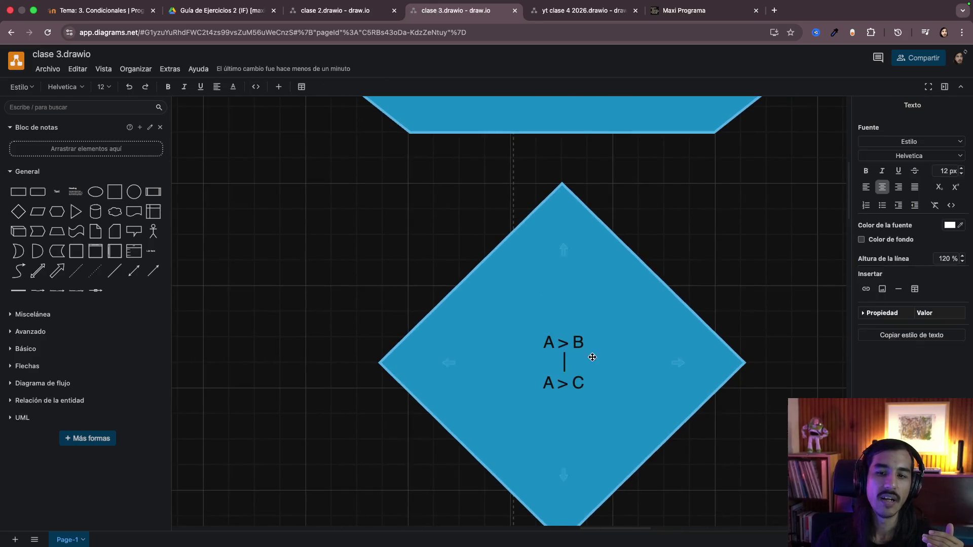
click(766, 283)
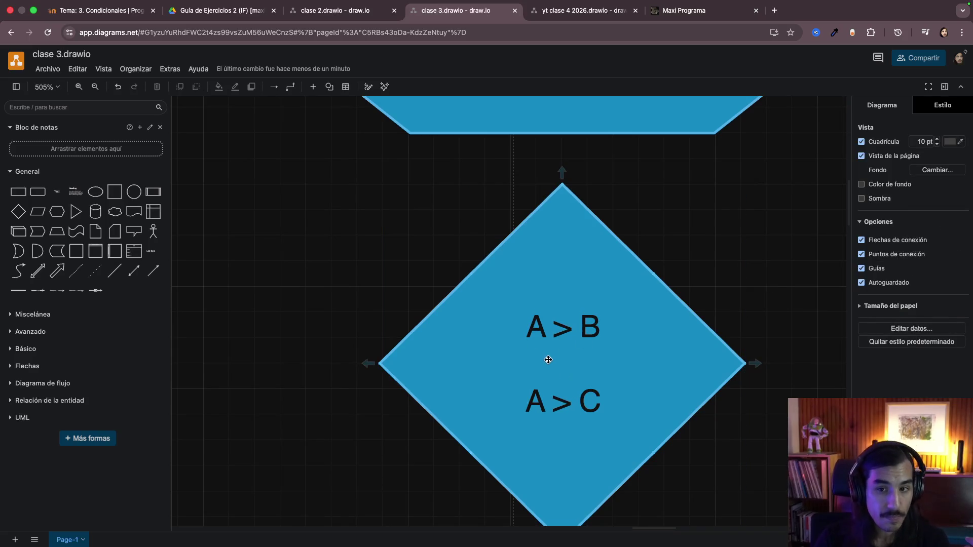
scroll(585, 341, up, 3)
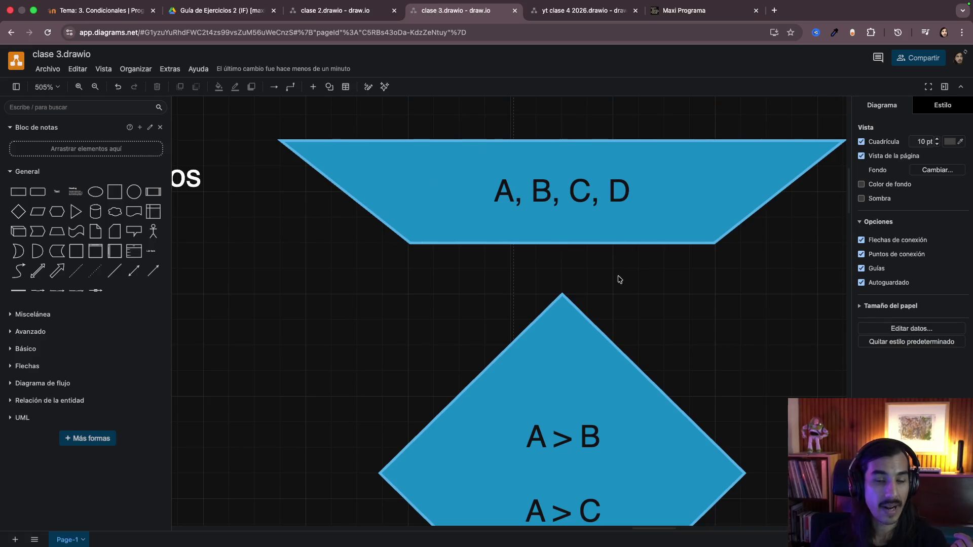
scroll(642, 349, down, 4)
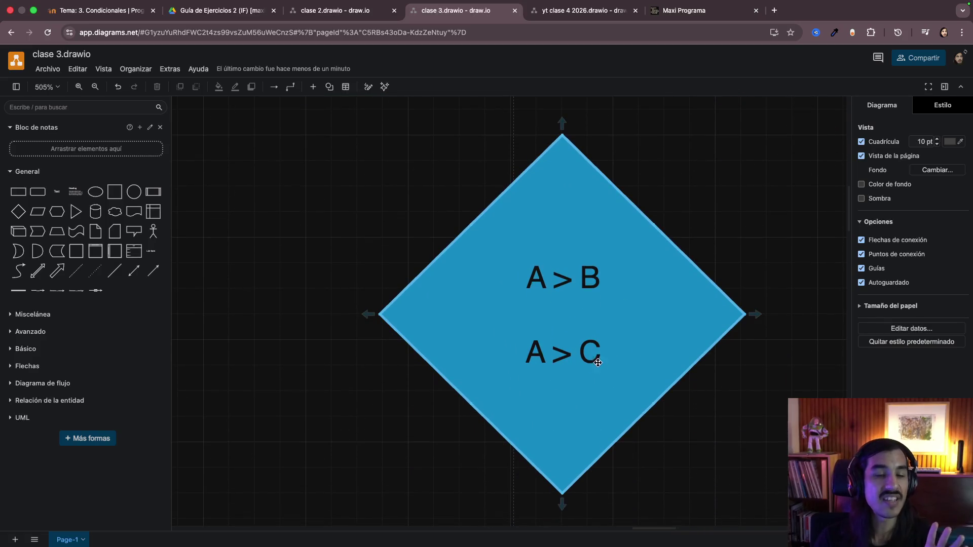
mouse_move(563, 426)
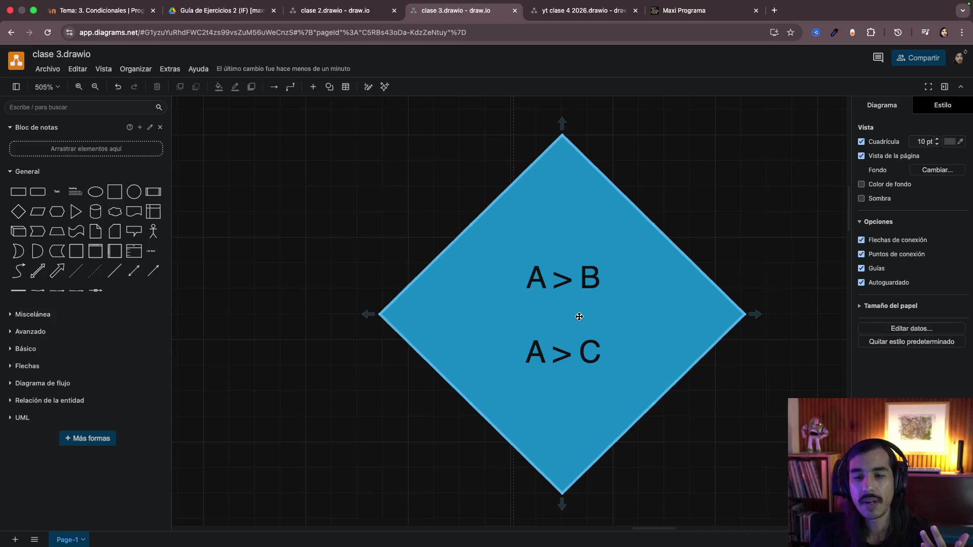
Step: Highlight the A > B and A > C conditions in the diamond while reviewing them
click(579, 317)
double_click(578, 315)
click(566, 308)
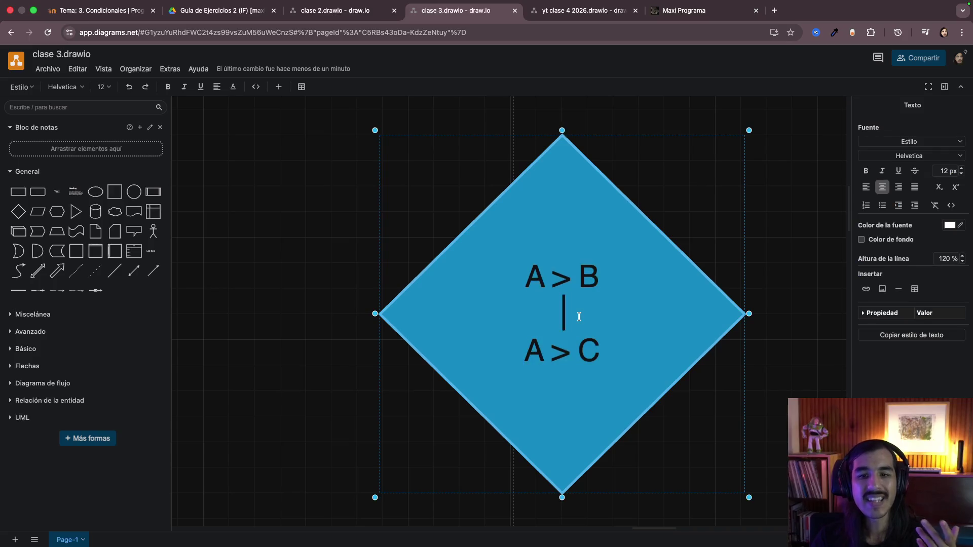
key(Up)
key(shift+End)
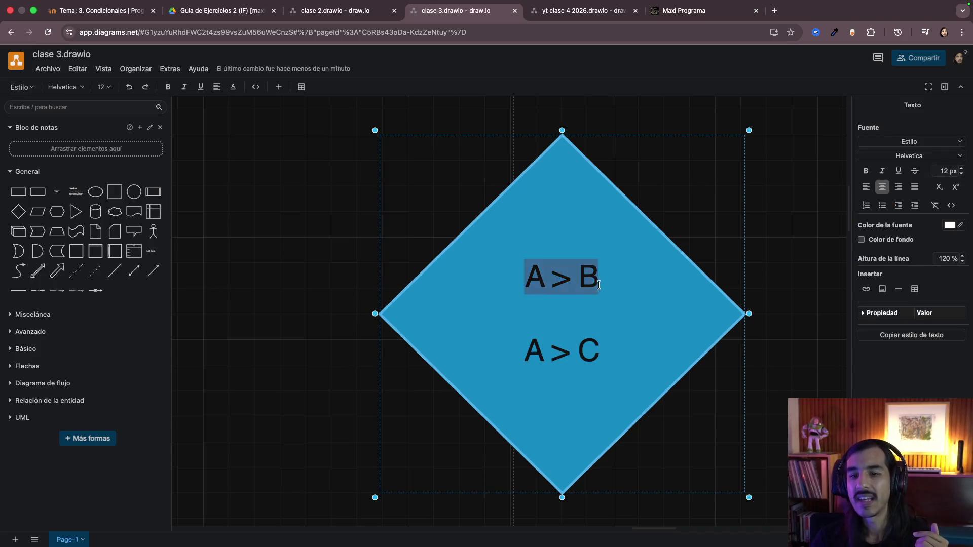
key(Left)
drag(524, 350, 602, 357)
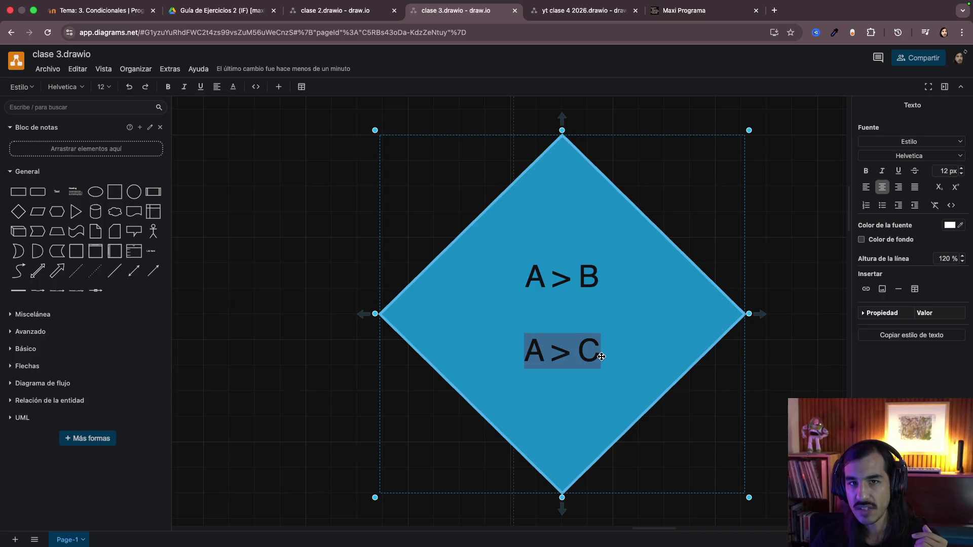
click(619, 364)
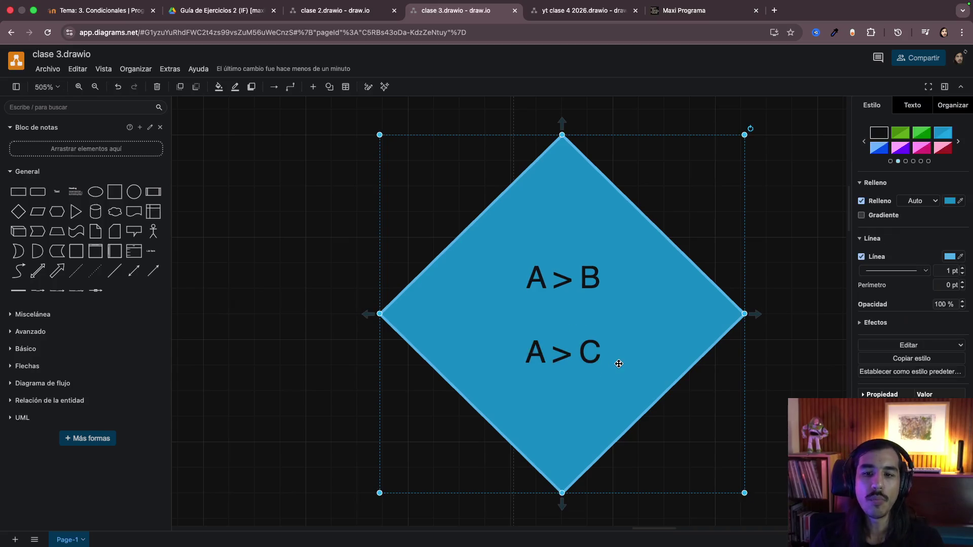
Step: Add a third condition 'A > D' on a new line below A > C in the diamond
double_click(563, 320)
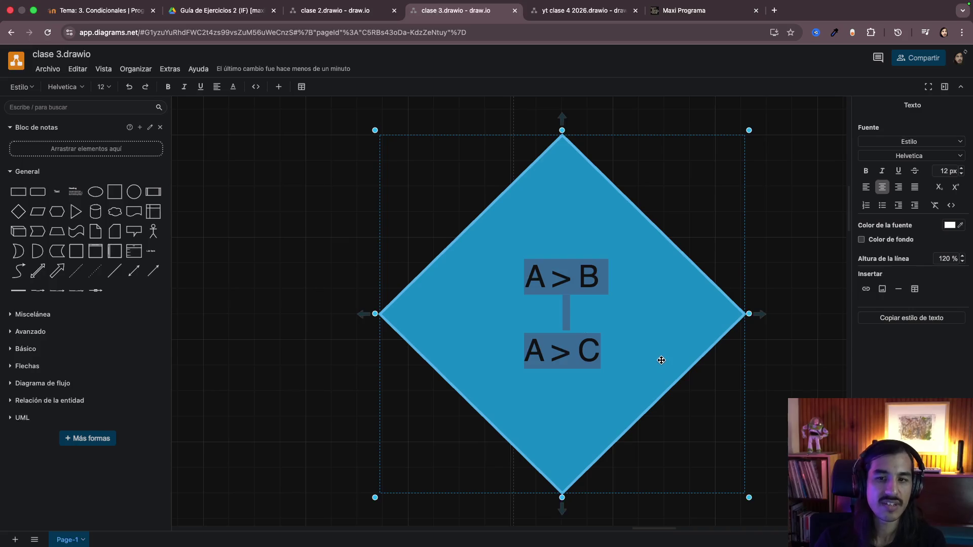
click(598, 351)
key(Return)
text(A )
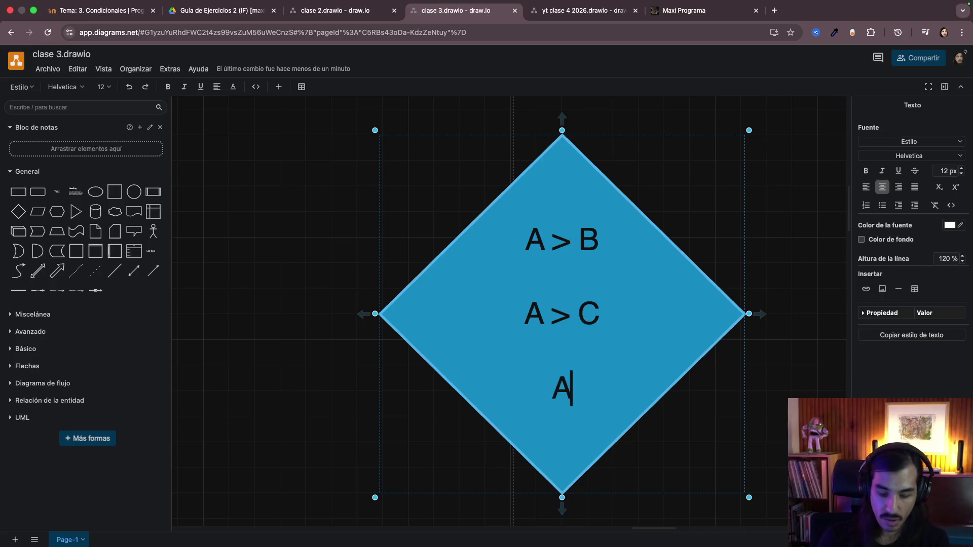
text(> D)
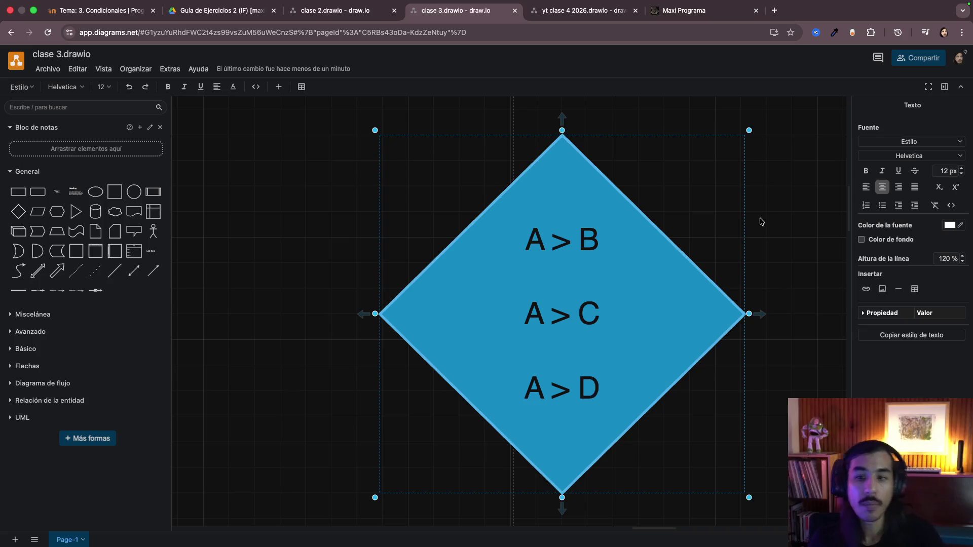
click(769, 222)
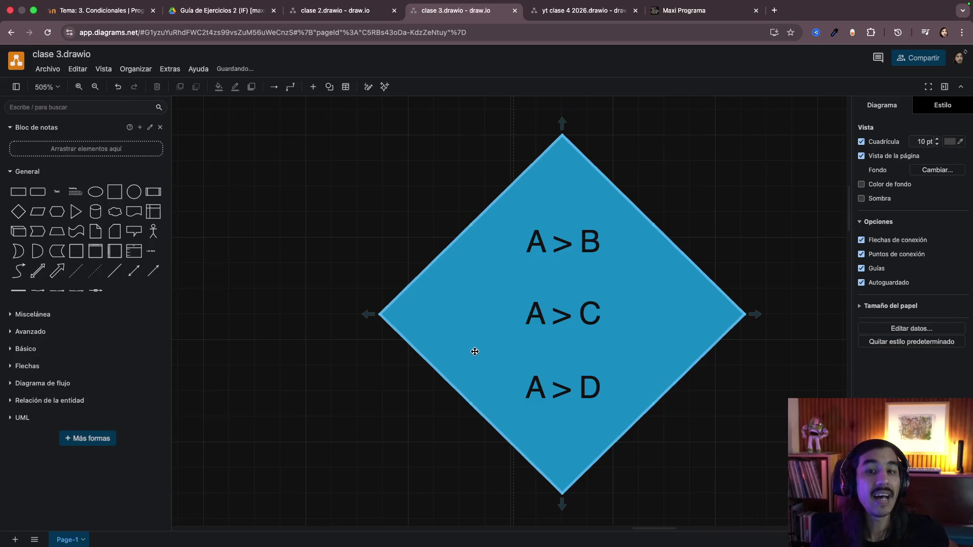
scroll(474, 351, down, 2)
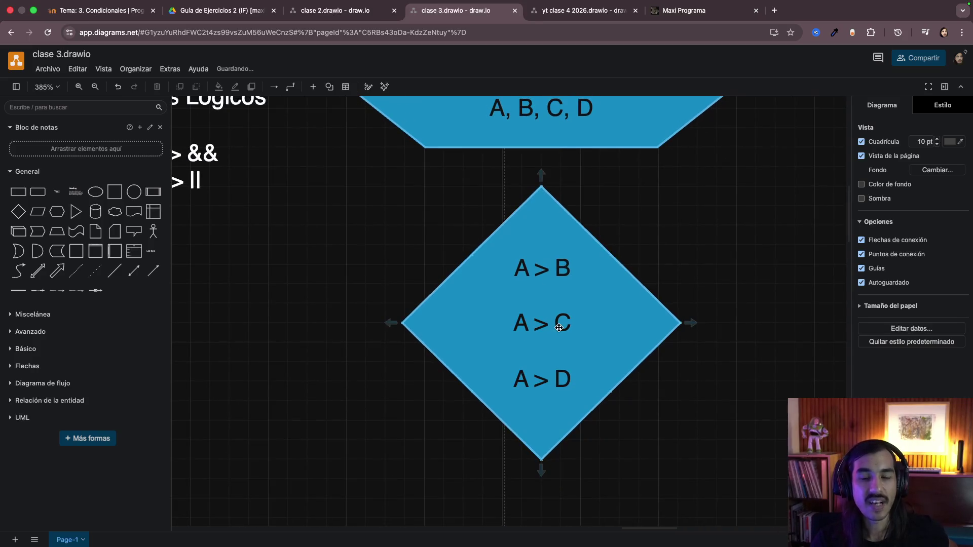
scroll(558, 327, up, 1)
scroll(555, 335, up, 1)
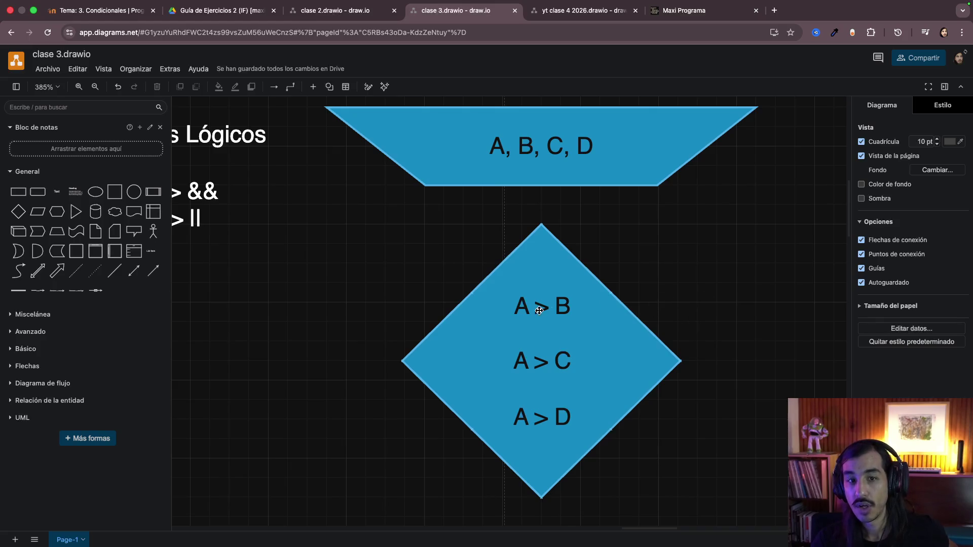
scroll(387, 324, left, 3)
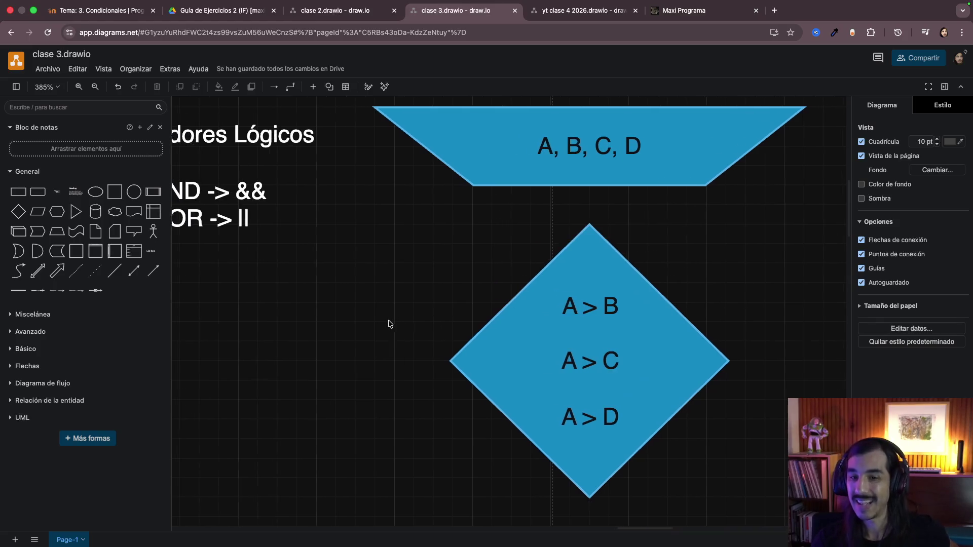
scroll(388, 323, left, 2)
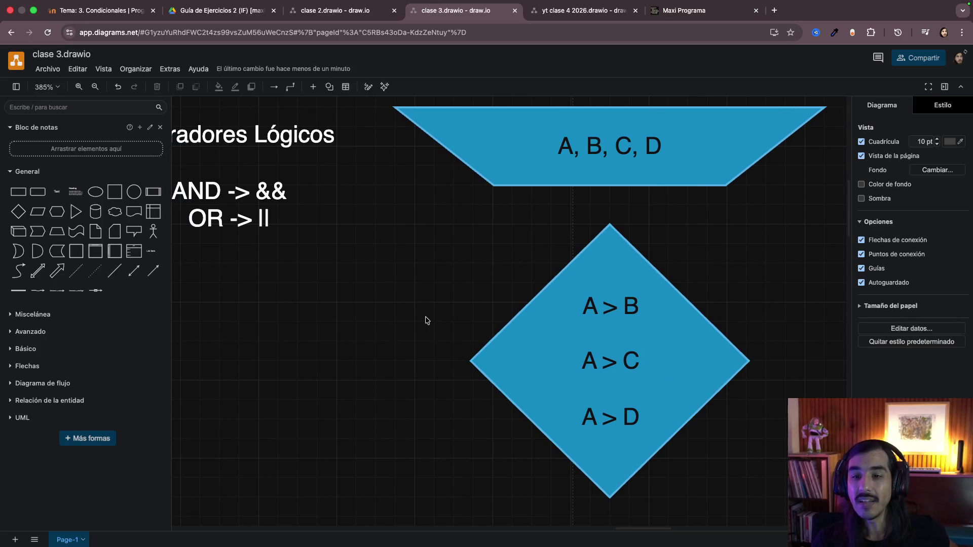
Step: Move the note nearer the diamond and join its three conditions with '&&' lines
drag(254, 206, 352, 283)
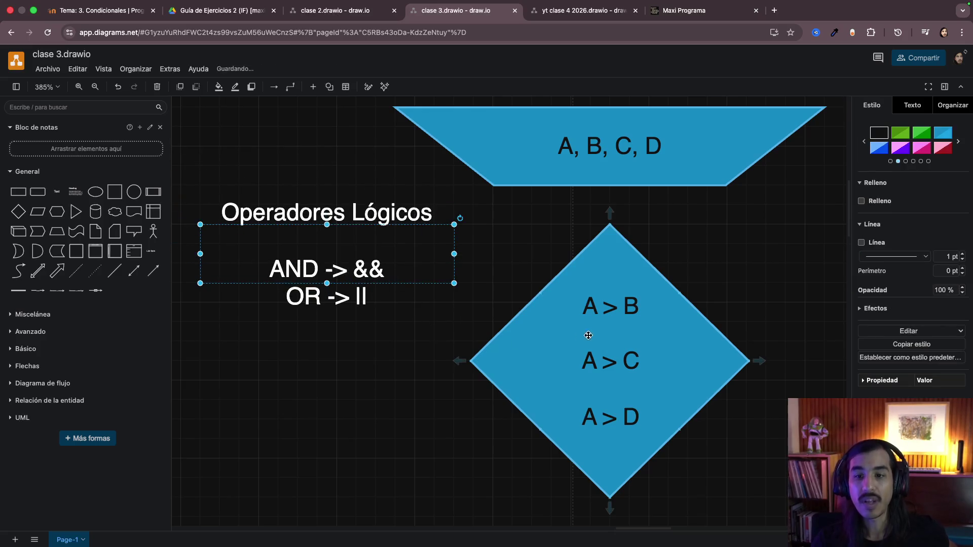
double_click(604, 334)
click(616, 333)
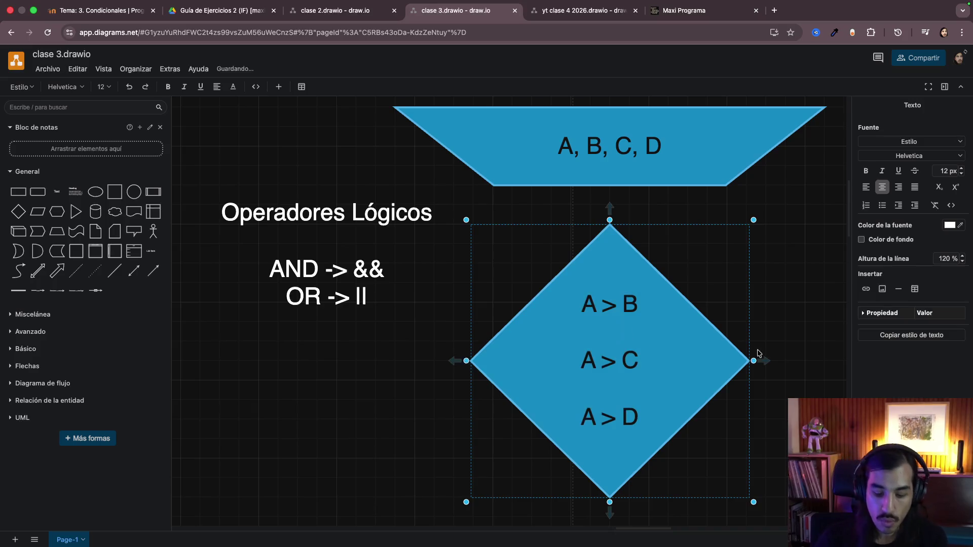
text(&&)
click(631, 396)
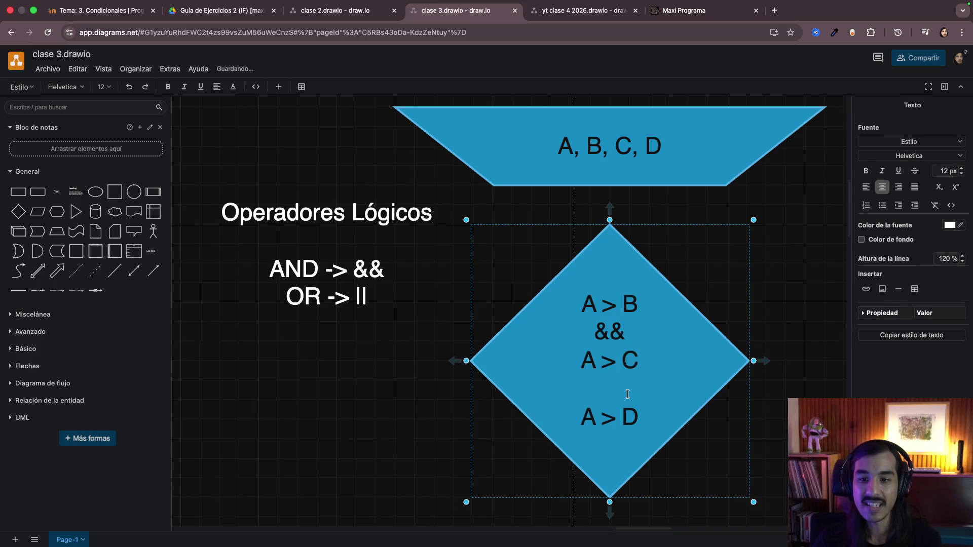
text(&&)
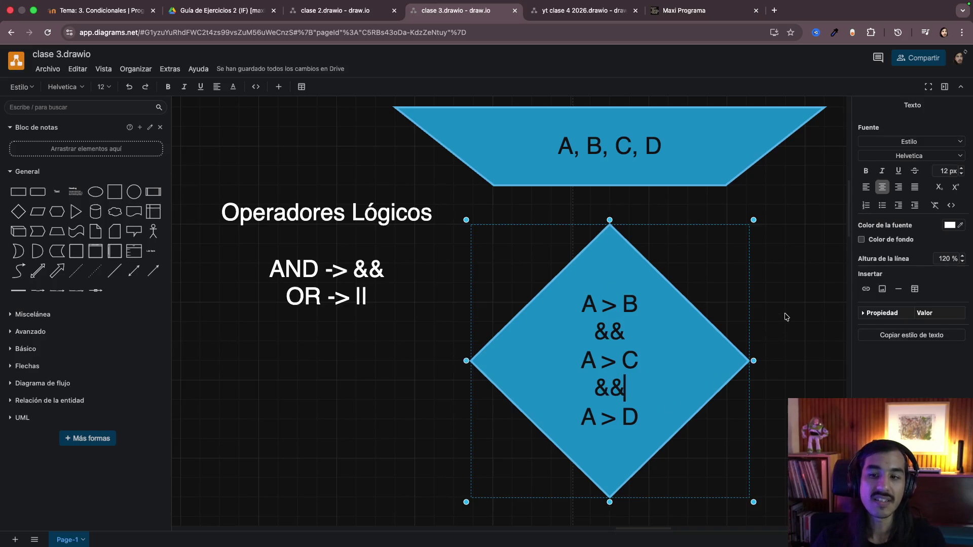
click(787, 310)
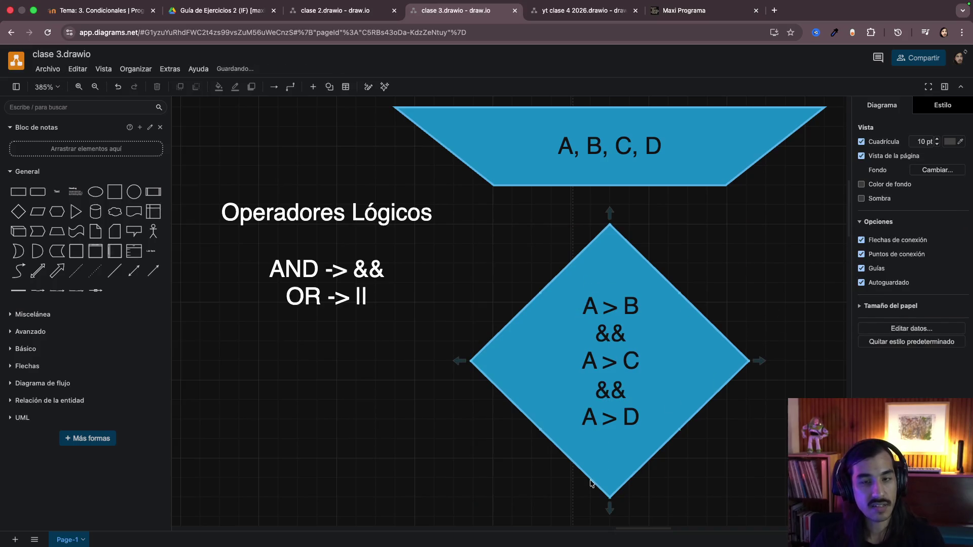
click(520, 372)
Step: Draw an arrow from the diamond's left corner bending down, then select the note
mouse_move(459, 360)
mouse_down()
mouse_move(314, 494)
mouse_move(317, 479)
mouse_up()
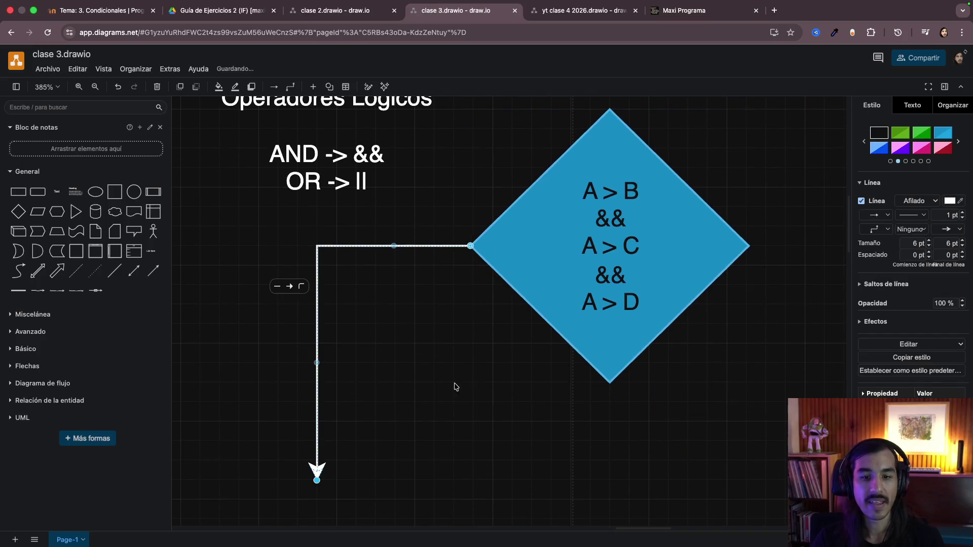
scroll(444, 356, up, 1)
scroll(442, 356, up, 2)
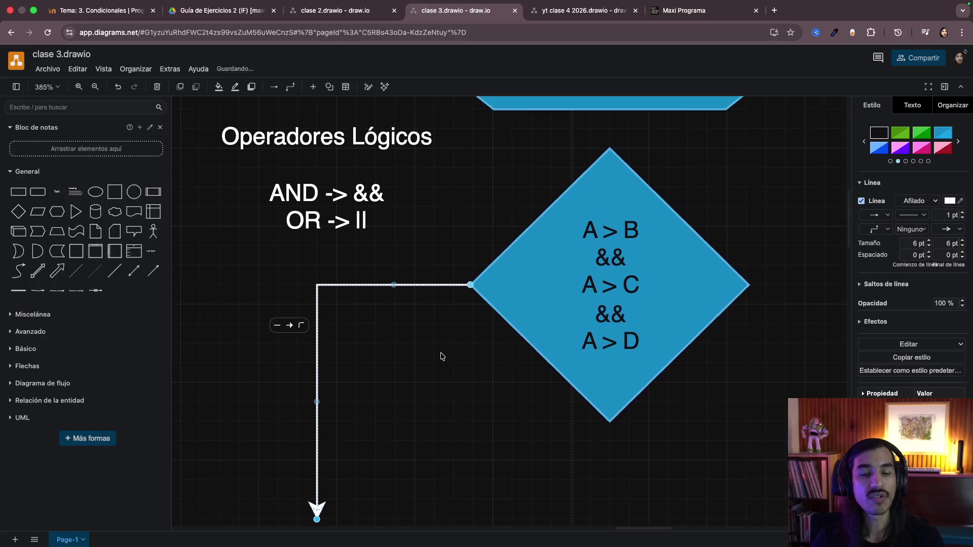
scroll(441, 357, down, 1)
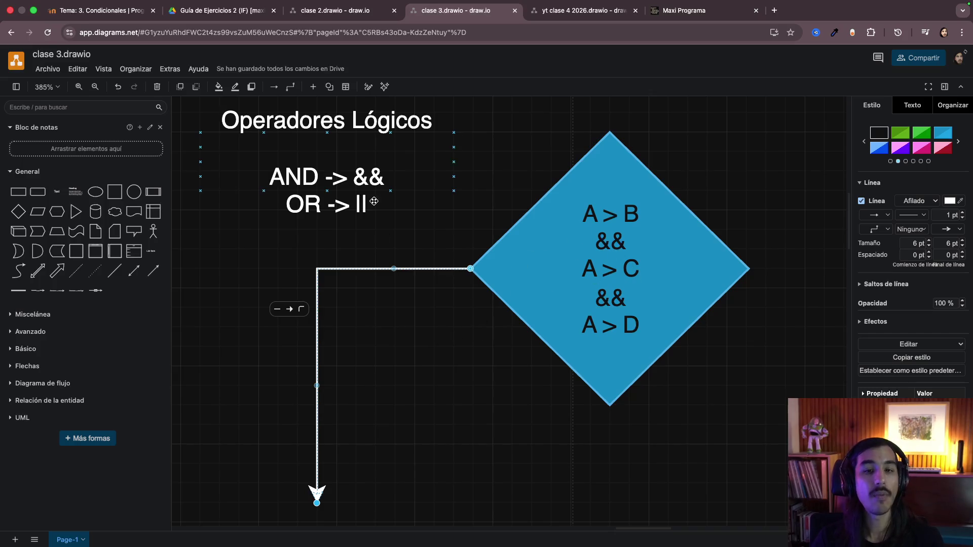
click(359, 184)
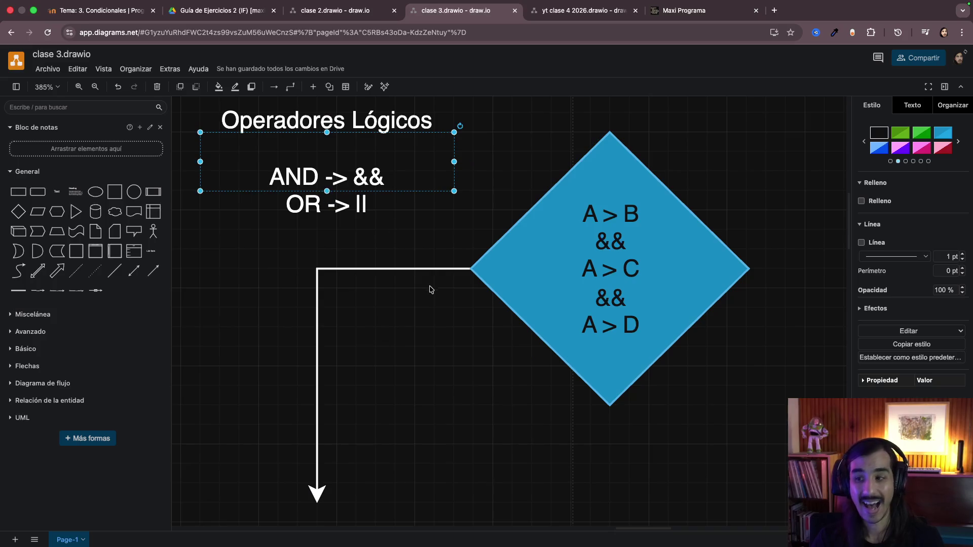
mouse_move(593, 284)
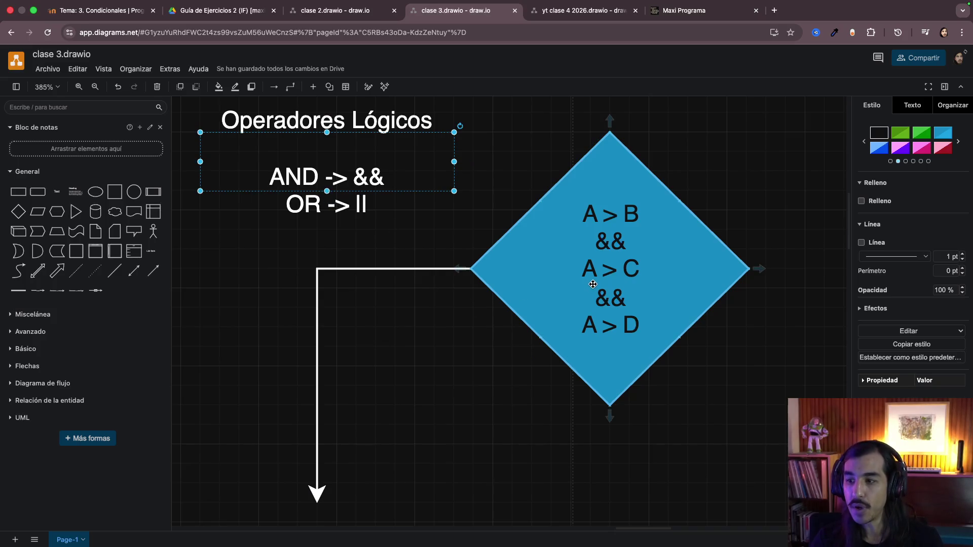
Step: Remove the first && operator in the diamond and replace it with ||
double_click(584, 267)
click(605, 257)
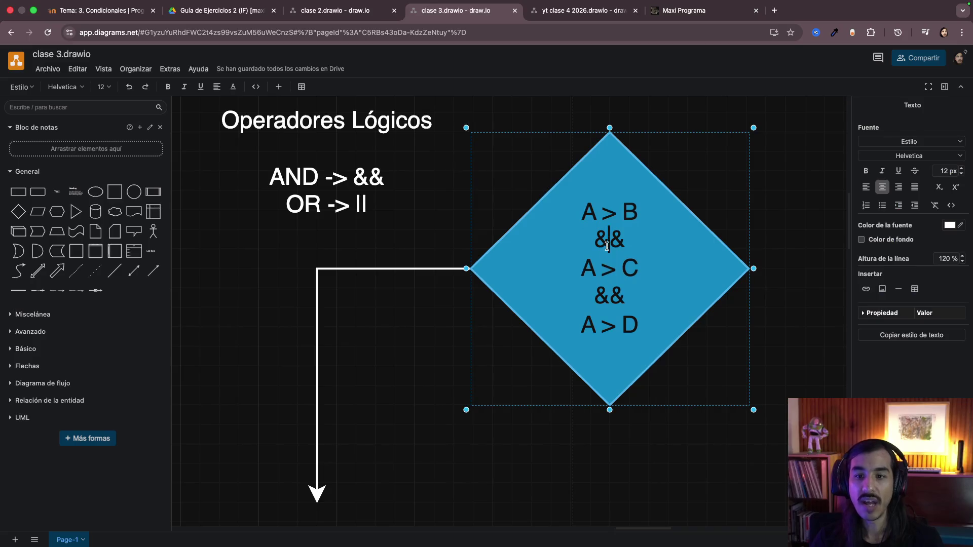
drag(625, 241, 605, 245)
key(BackSpace)
key(BackSpace)
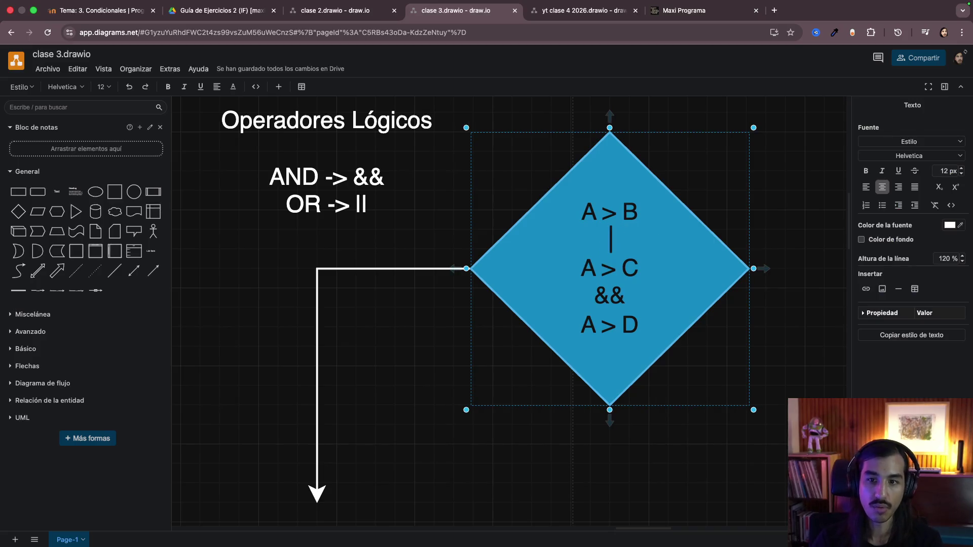
text(||)
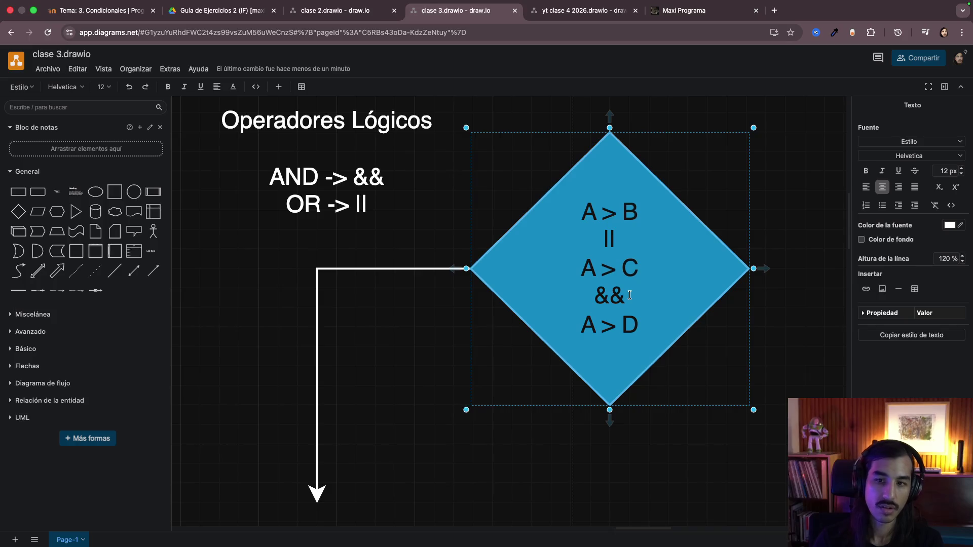
Step: Replace the second && with || so the diamond reads A > B || A > C || A > D
click(629, 296)
key(Delete)
key(BackSpace)
key(BackSpace)
text(||)
key(Return)
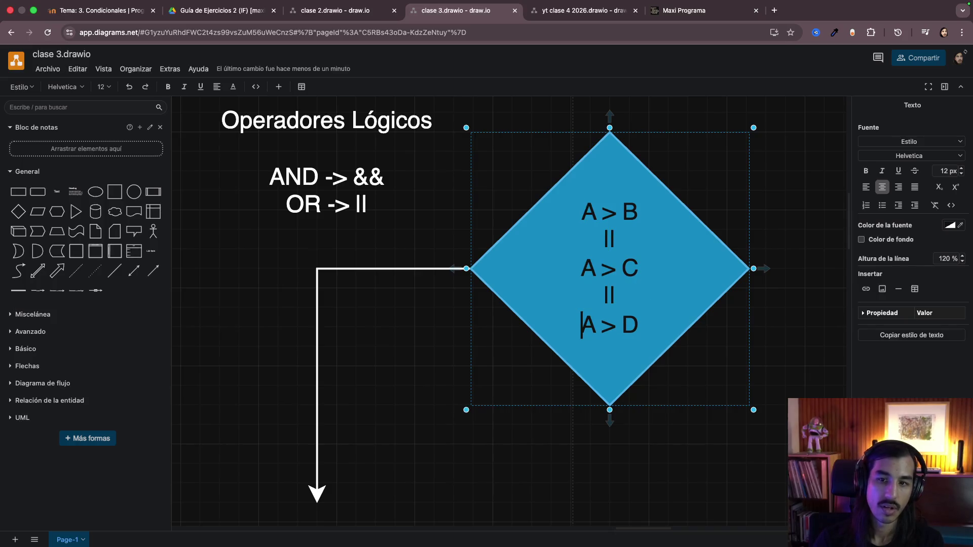
click(472, 359)
click(588, 204)
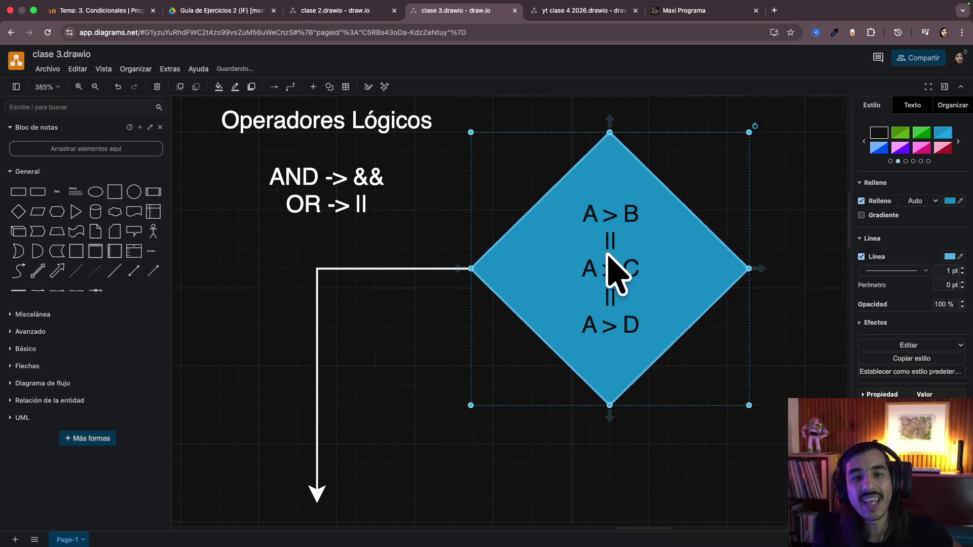
scroll(614, 256, up, 5)
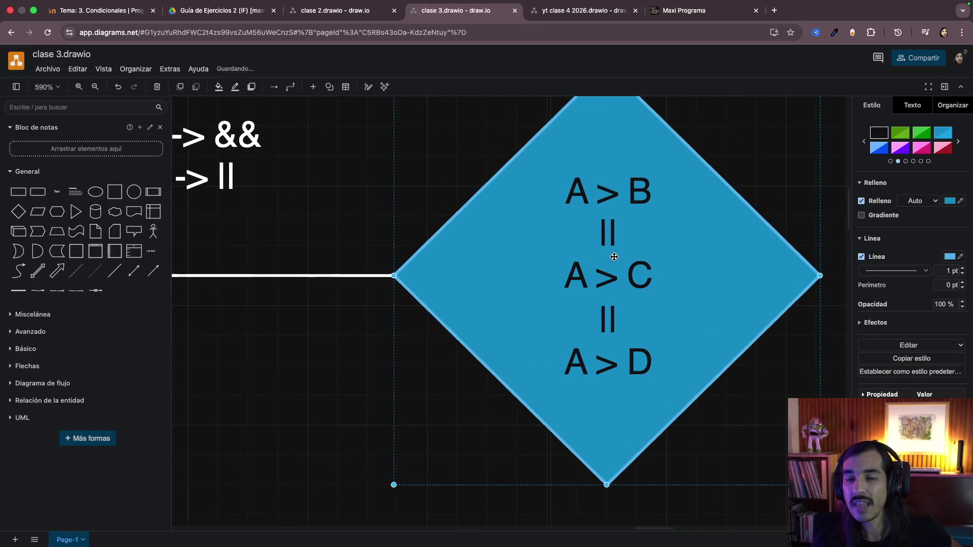